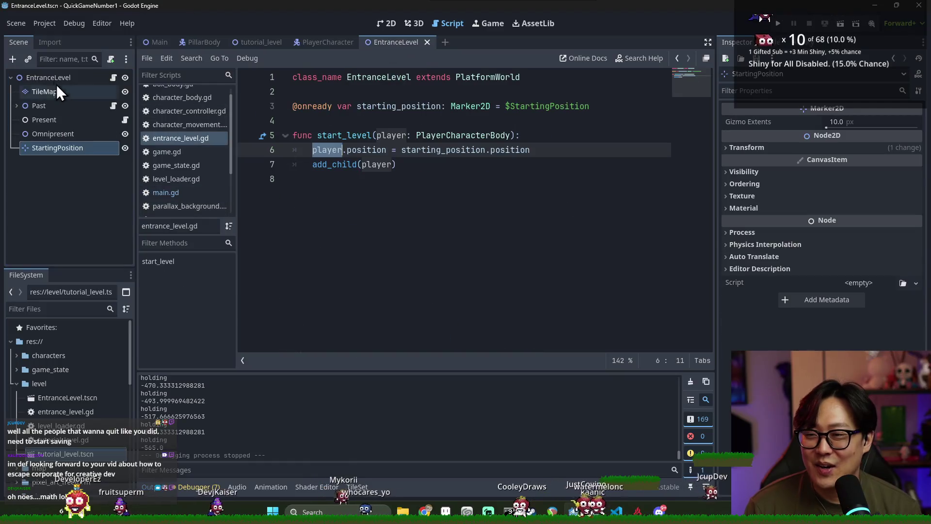
# Inspect the EntranceLevel root's Transform, Material and Visibility properties, then hide the output panel.
pyautogui.click(56, 80)
pyautogui.click(772, 123)
pyautogui.click(772, 123)
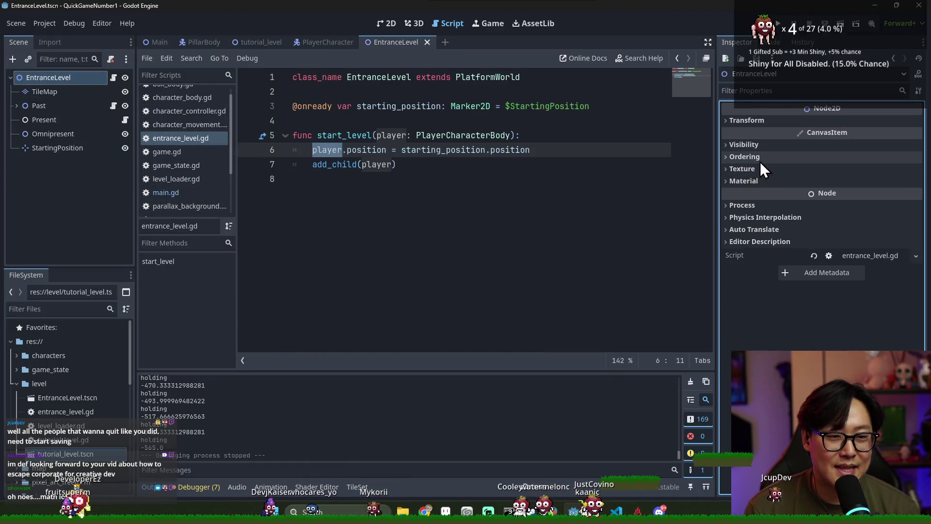
pyautogui.click(758, 181)
pyautogui.click(753, 144)
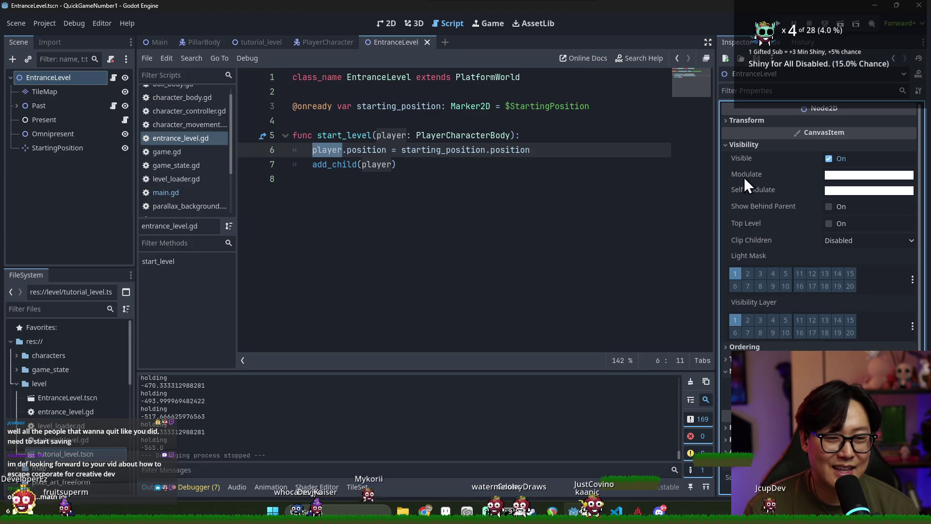
pyautogui.click(747, 144)
pyautogui.click(751, 181)
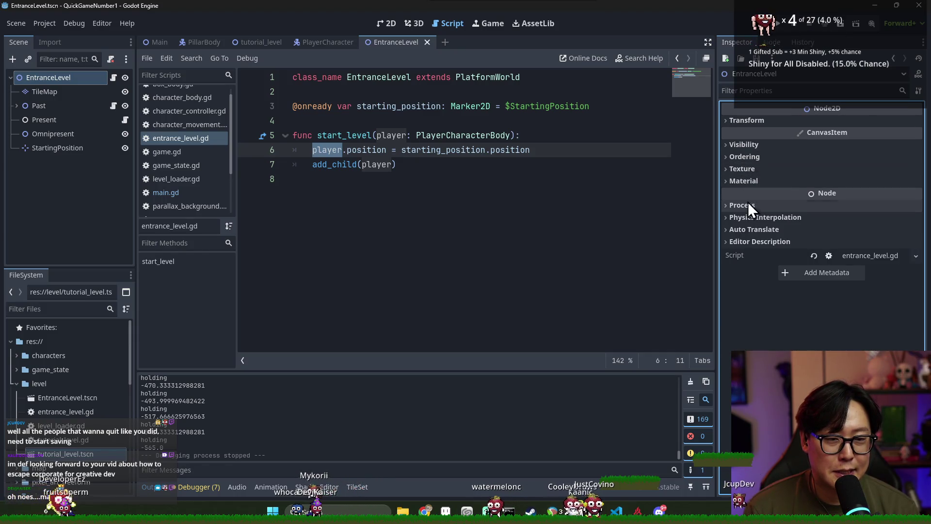
pyautogui.hotkey('ctrl', 'j')
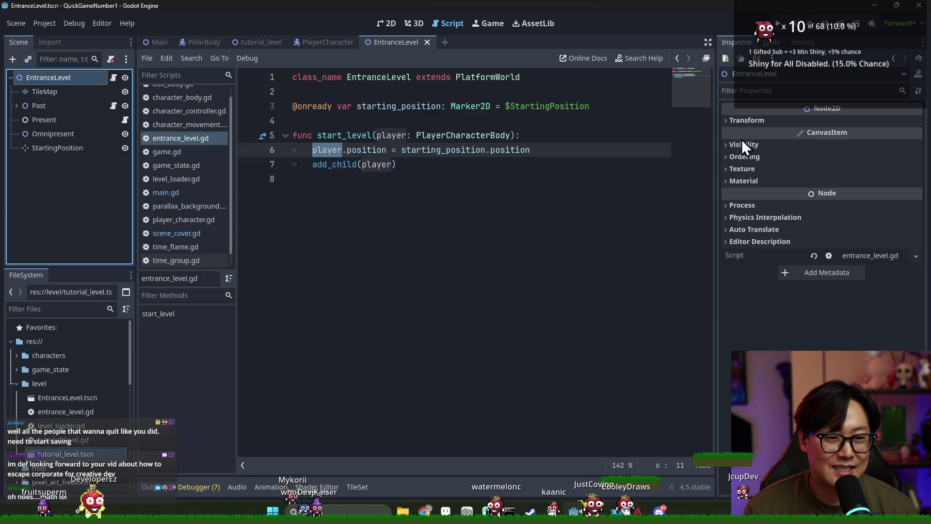
# Set the EntranceLevel root's scale to 2, save the scene, and switch to the Main scene.
pyautogui.click(824, 120)
pyautogui.click(856, 185)
pyautogui.write('2')
pyautogui.press('Tab')
pyautogui.hotkey('ctrl', 's')
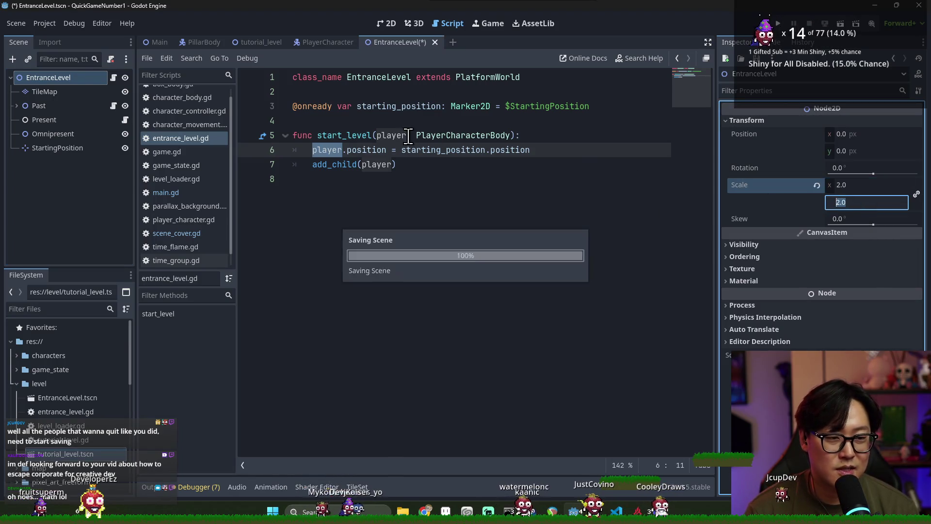
pyautogui.click(156, 43)
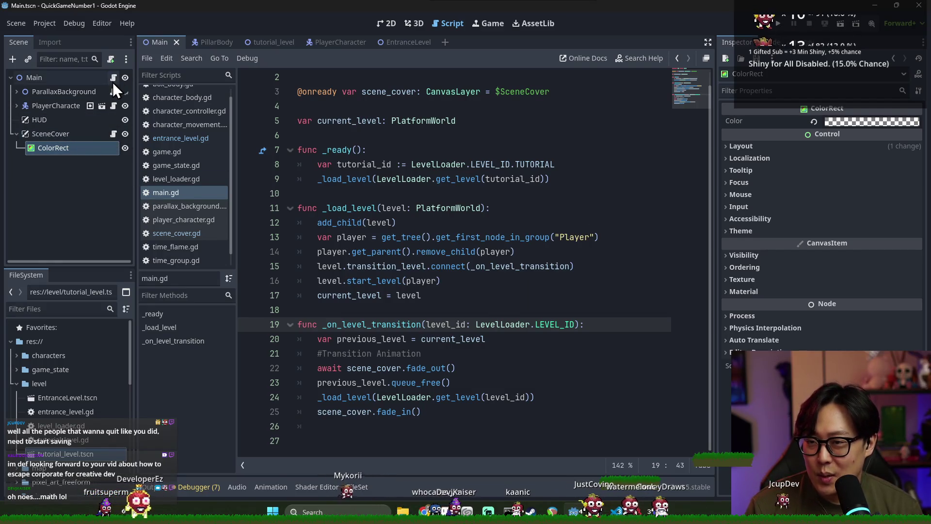
# In scene_cover.gd, change the fade_out tween duration from 0.3 to 1.
pyautogui.click(113, 134)
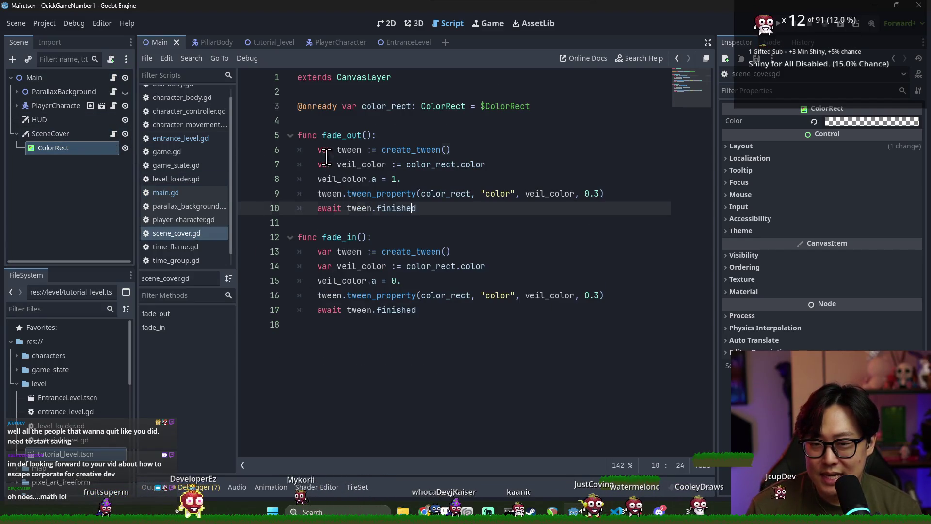
pyautogui.doubleClick(332, 135)
pyautogui.click(363, 198)
pyautogui.doubleClick(443, 193)
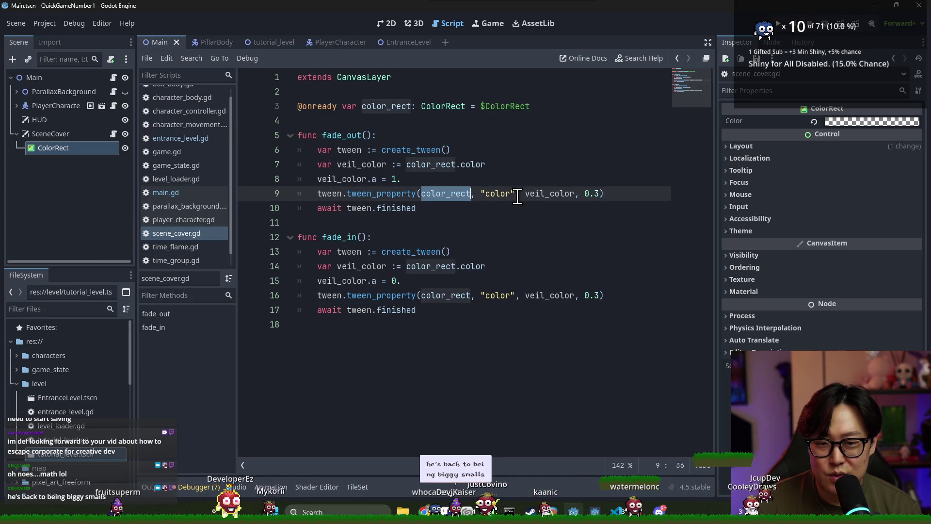
pyautogui.click(520, 193)
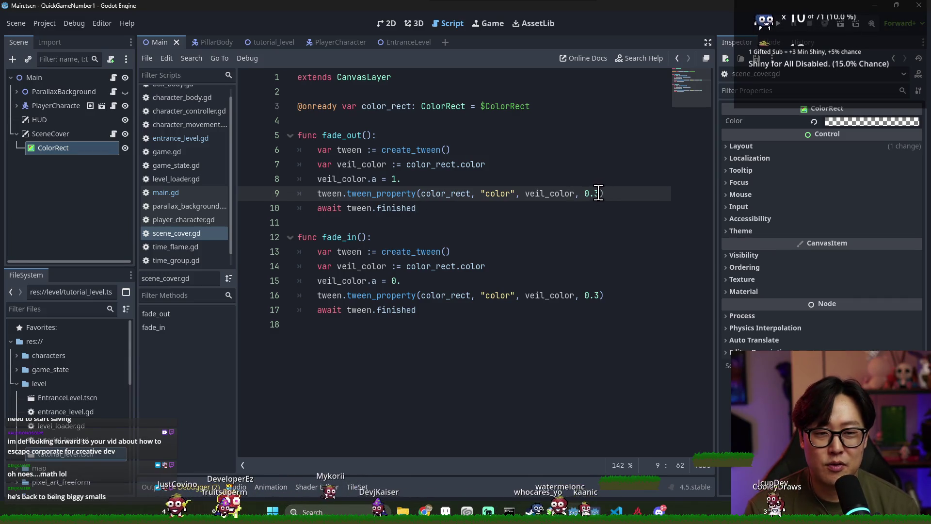
pyautogui.write('1')
# Change the fade_in tween duration from 0.3 to 1, save, and return to main.gd.
pyautogui.moveTo(584, 295); pyautogui.dragTo(594, 296)
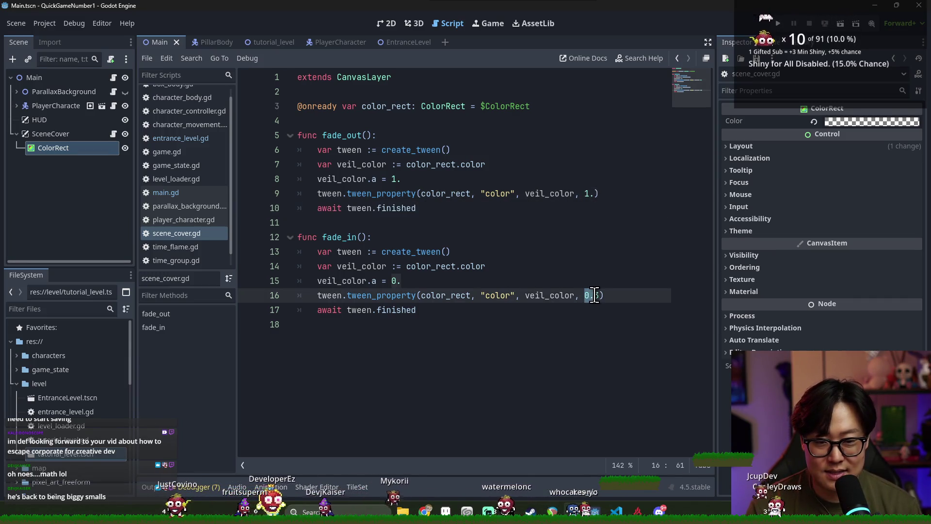
pyautogui.write('1')
pyautogui.click(547, 220)
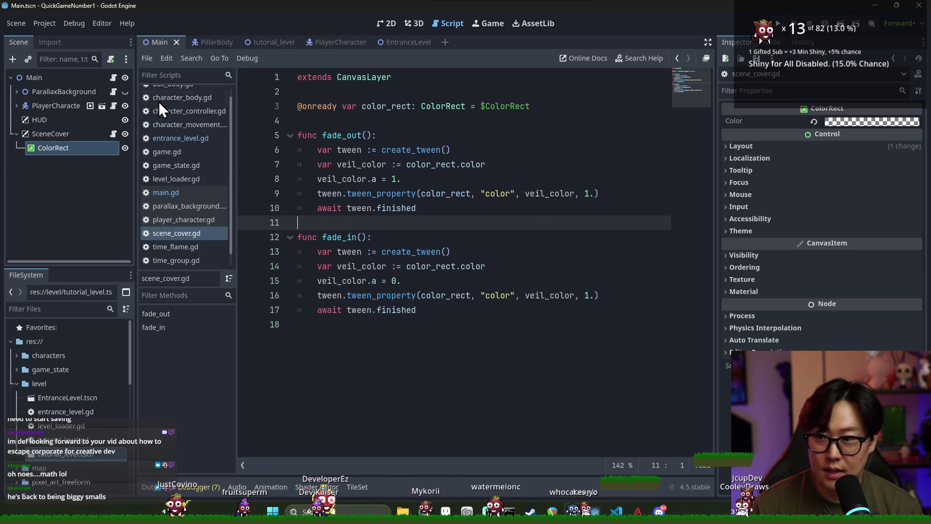
pyautogui.hotkey('ctrl', 's')
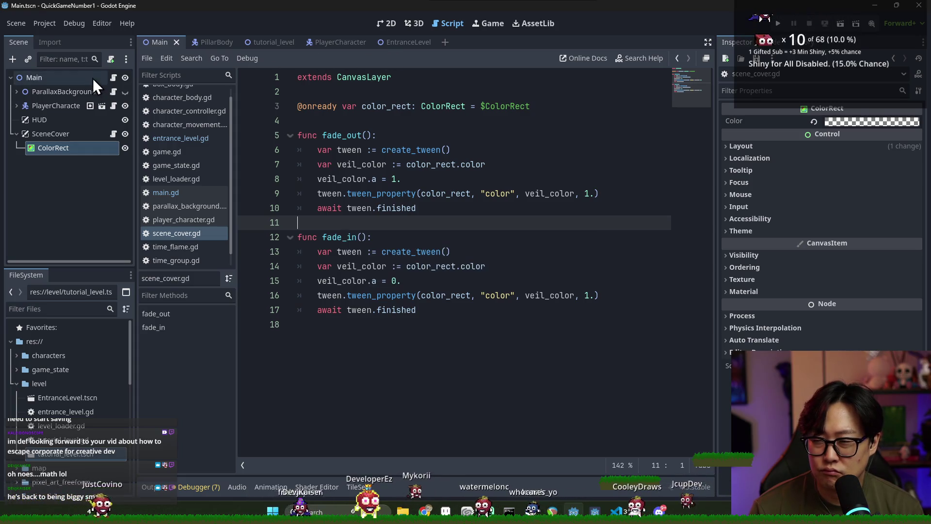
pyautogui.click(165, 192)
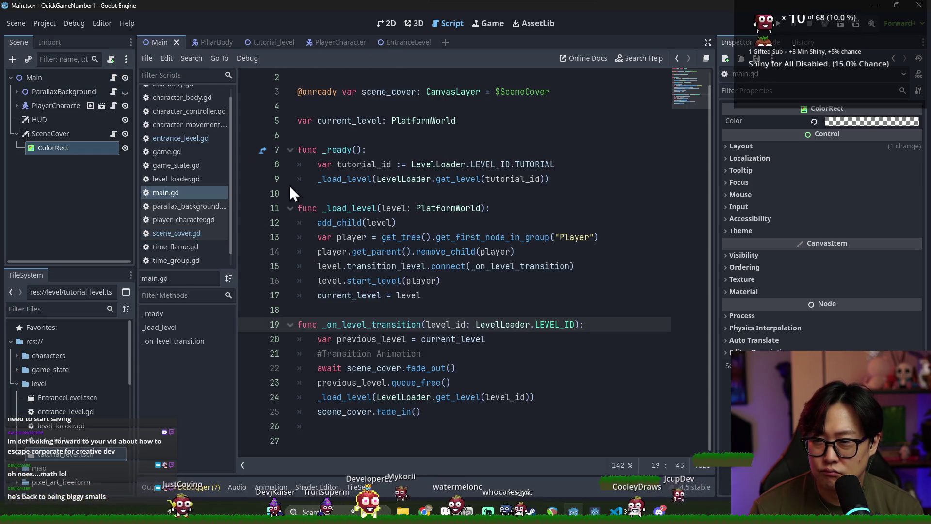
# Review _on_level_transition in main.gd, highlighting the fade_out and queue_free lines.
pyautogui.doubleClick(370, 338)
pyautogui.doubleClick(435, 338)
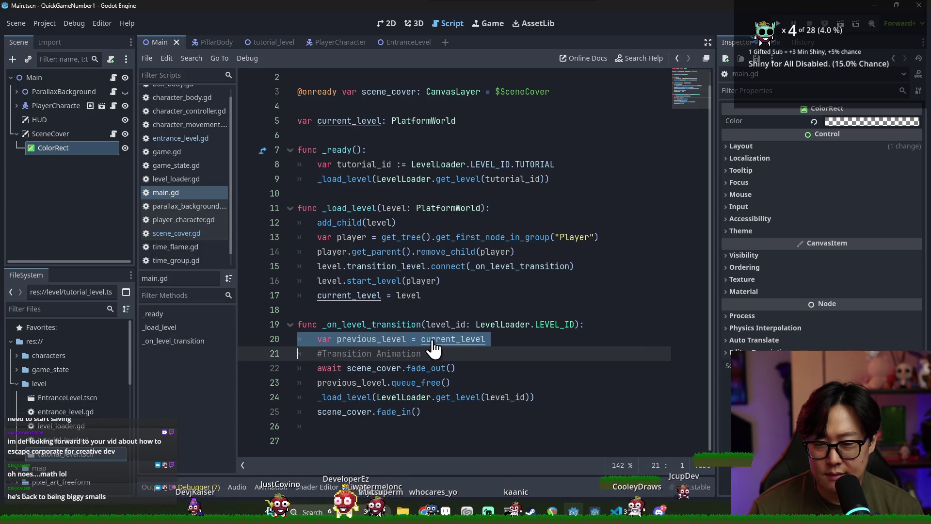
pyautogui.doubleClick(361, 339)
pyautogui.click(374, 368)
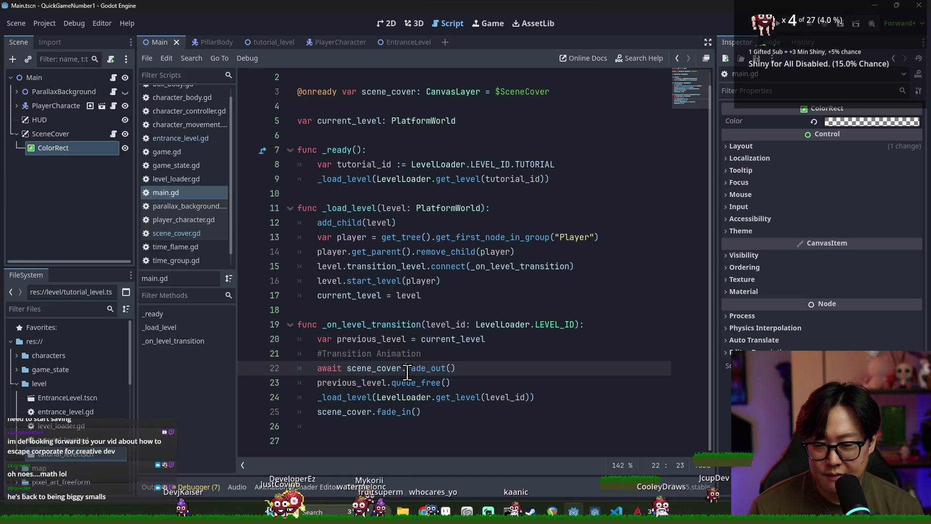
pyautogui.doubleClick(393, 369)
pyautogui.doubleClick(423, 369)
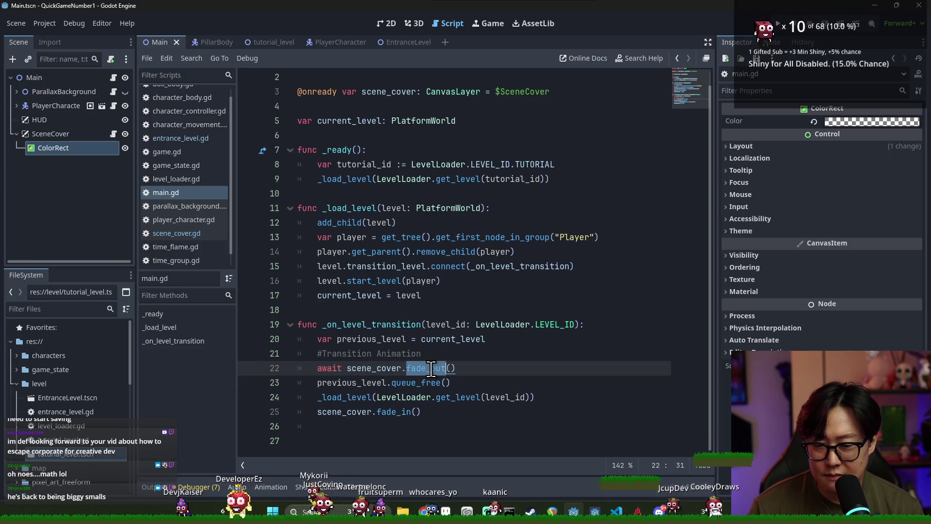
pyautogui.click(423, 371)
pyautogui.doubleClick(345, 324)
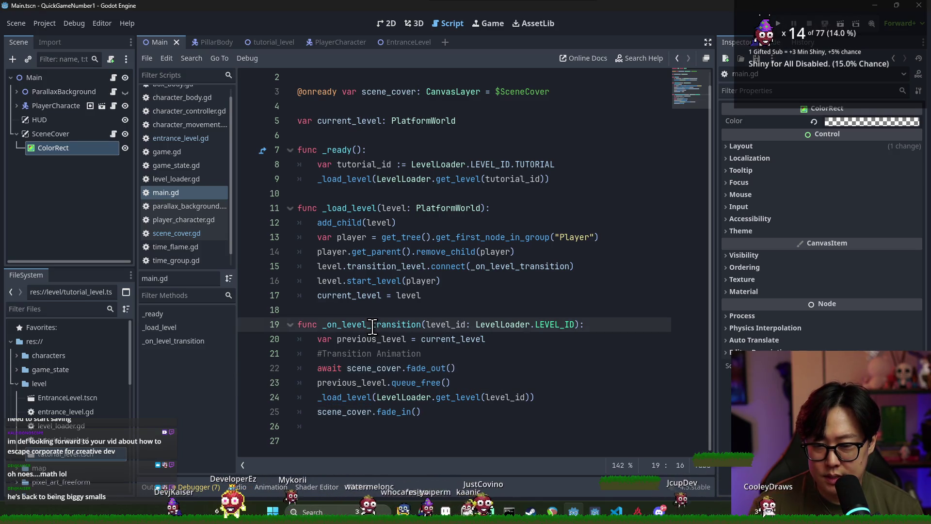
pyautogui.hotkey('ctrl', 's')
pyautogui.tripleClick(378, 369)
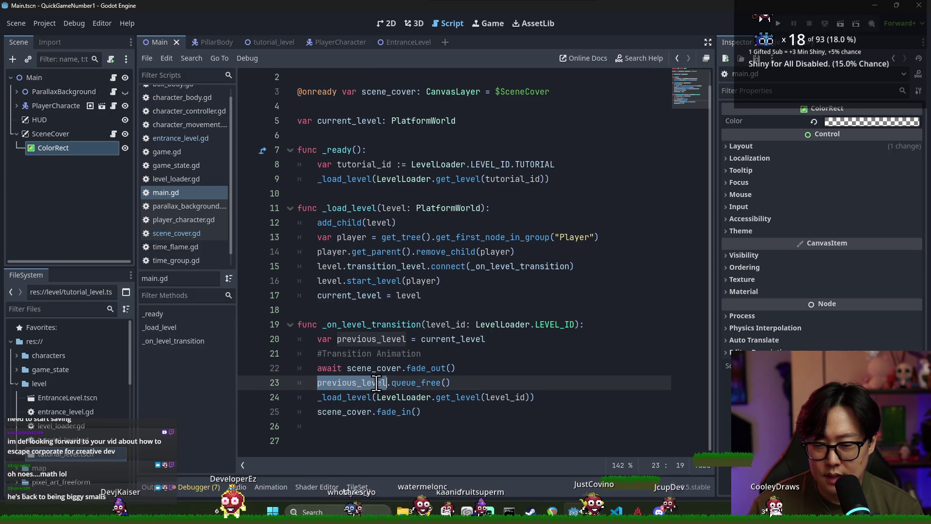
pyautogui.tripleClick(419, 383)
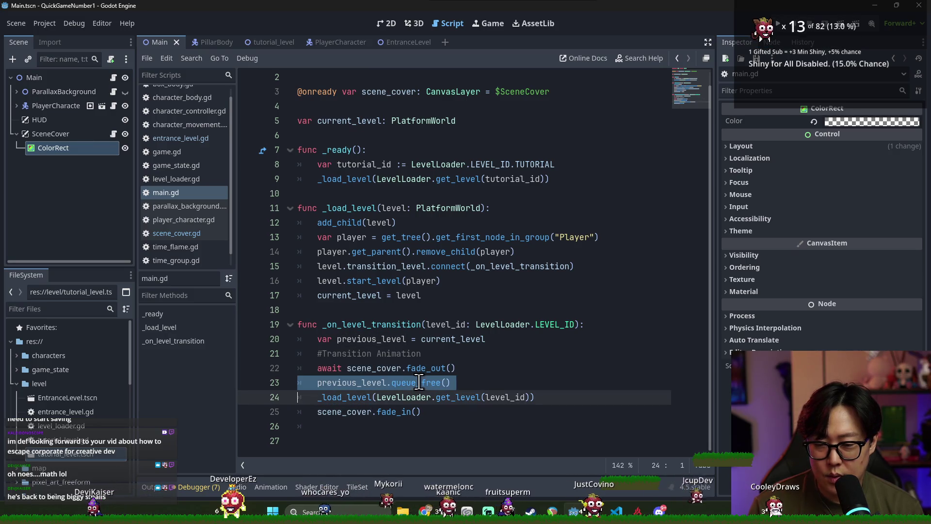
pyautogui.click(462, 378)
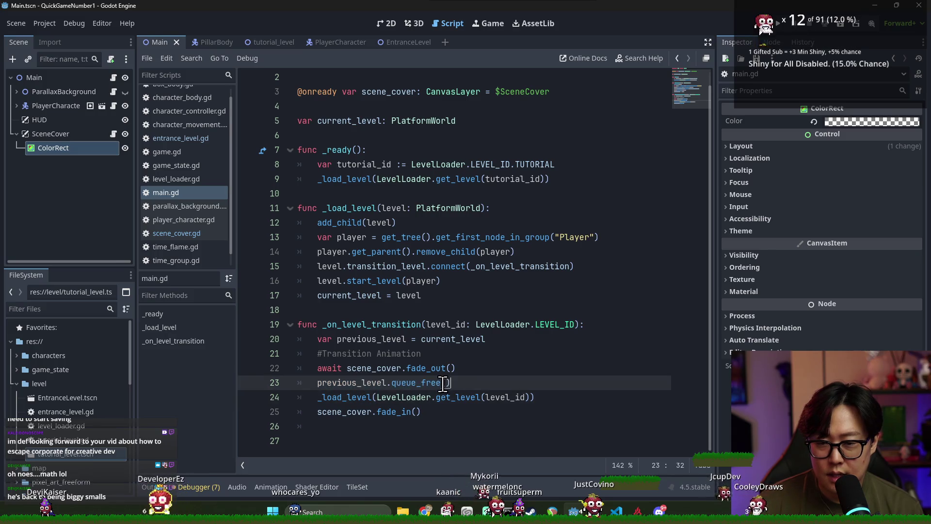
# Move scene_cover.fade_in() to just after previous_level.queue_free(), remove the blank line, and run the project.
pyautogui.tripleClick(337, 411)
pyautogui.hotkey('ctrl', 'x')
pyautogui.click(482, 381)
pyautogui.click(478, 398)
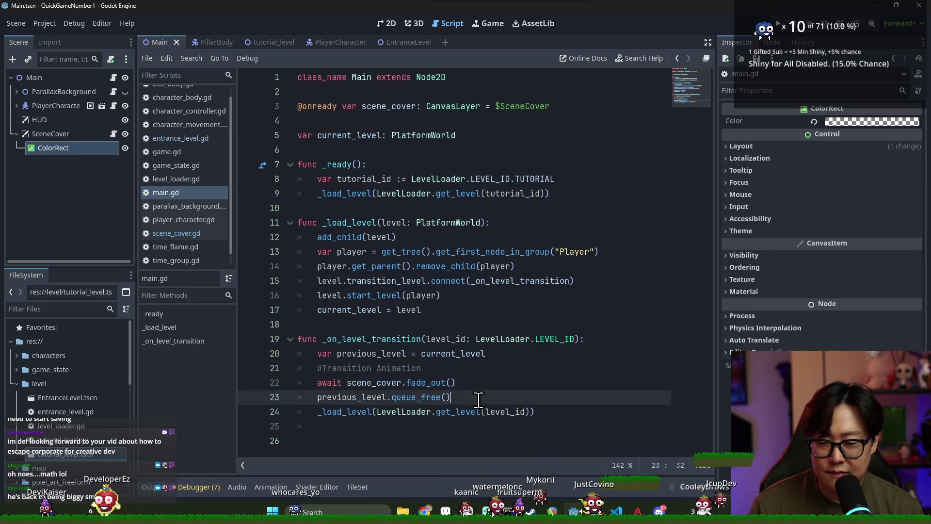
pyautogui.press('Return')
pyautogui.hotkey('ctrl', 'v')
pyautogui.click(367, 412)
pyautogui.click(366, 431)
pyautogui.press('BackSpace')
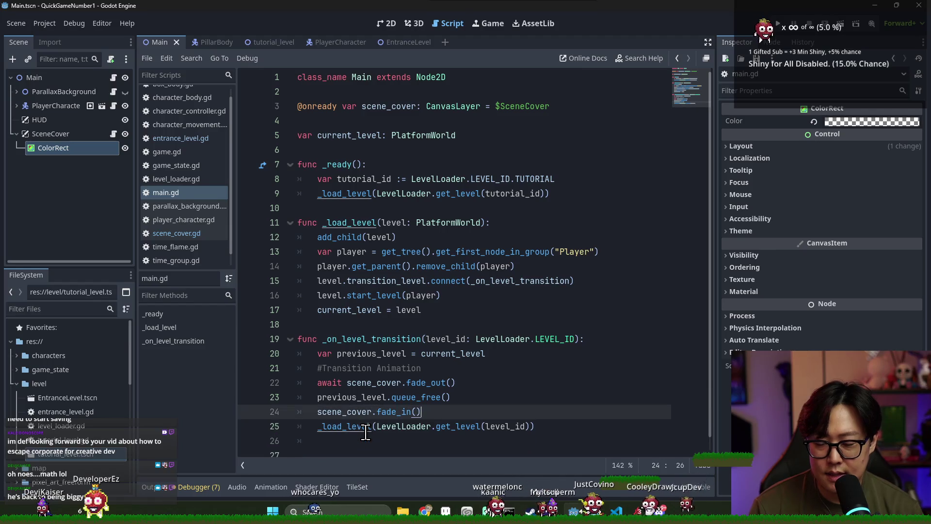
pyautogui.tripleClick(392, 427)
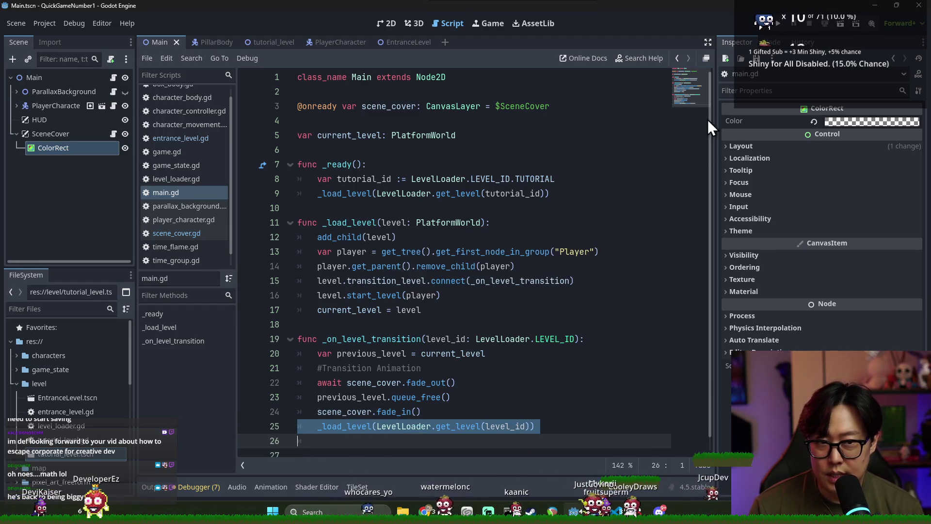
pyautogui.click(777, 26)
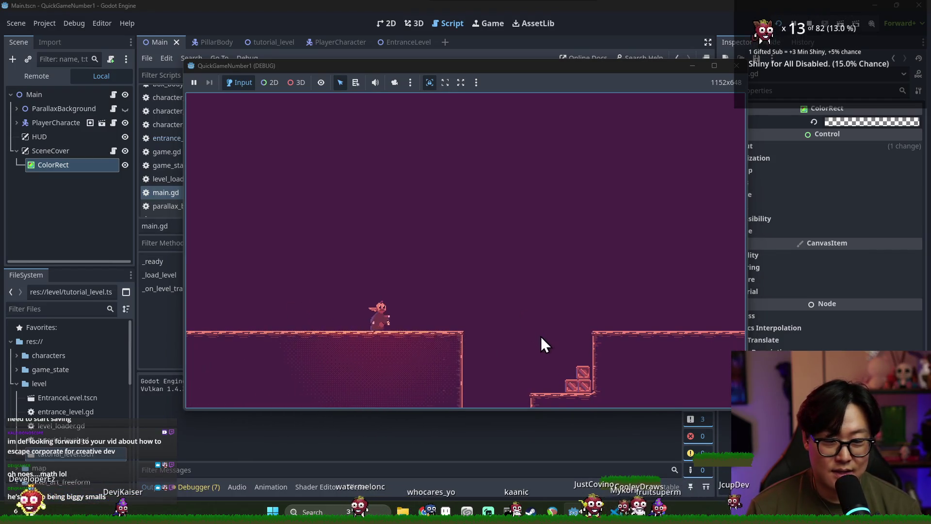
# Walk the player right and jump across the platforms onto the hourglass platform.
pyautogui.press('Right')
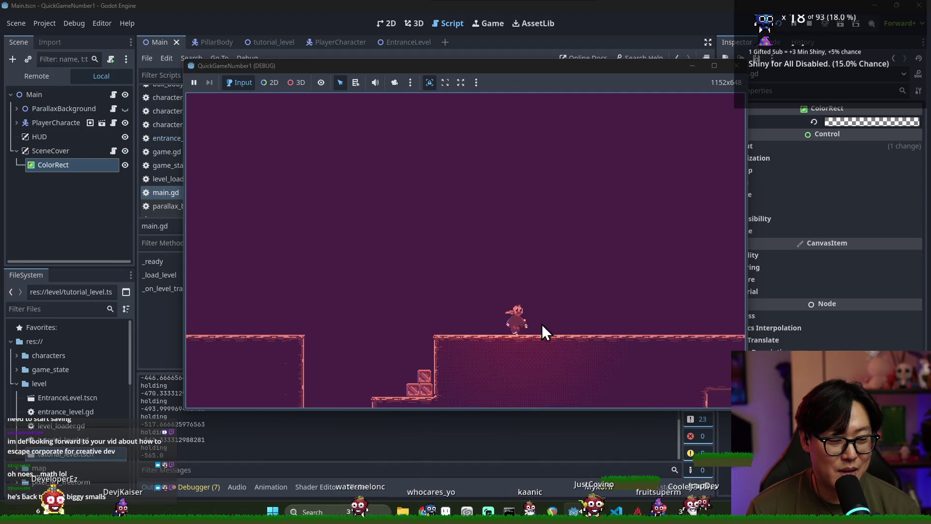
pyautogui.press('Right')
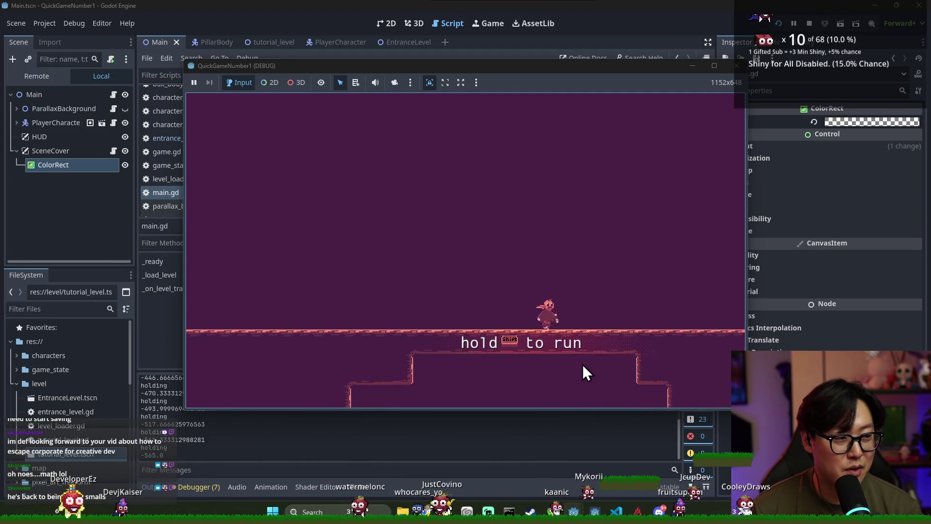
pyautogui.press('Right')
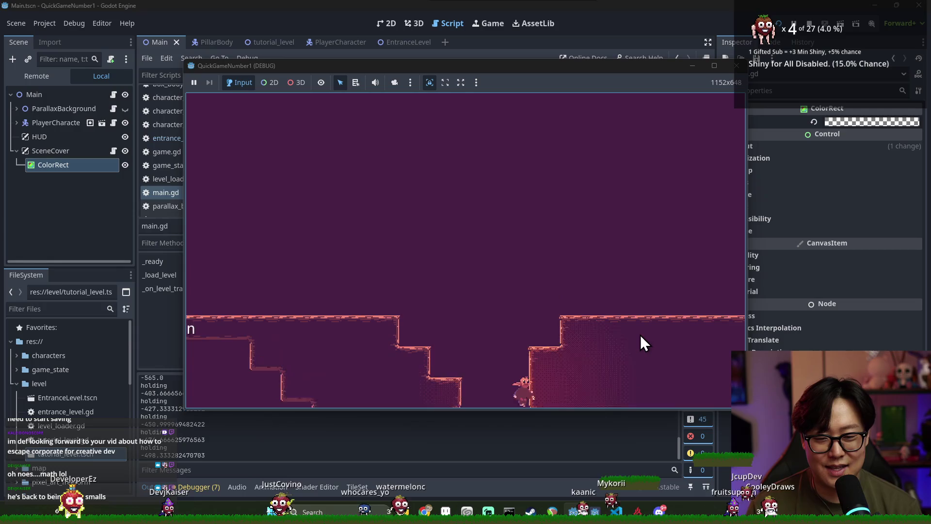
pyautogui.press('space')
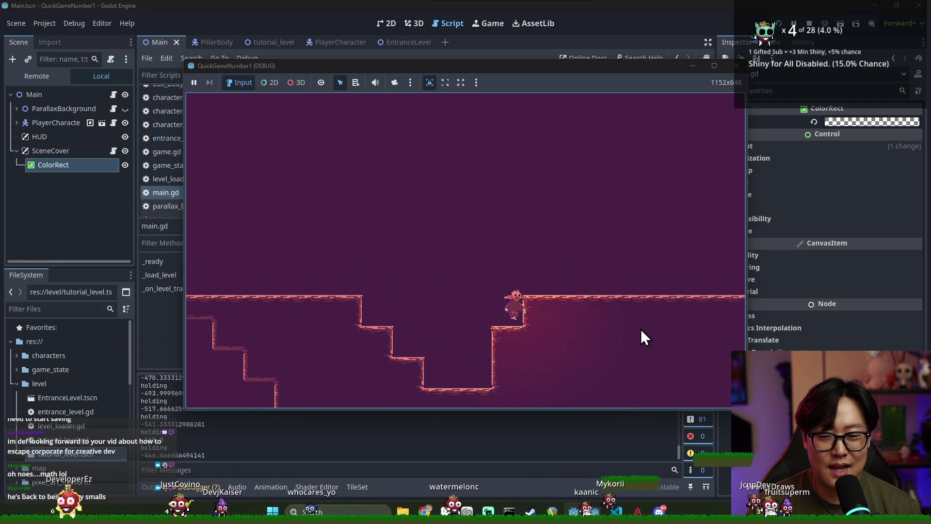
pyautogui.press('Right')
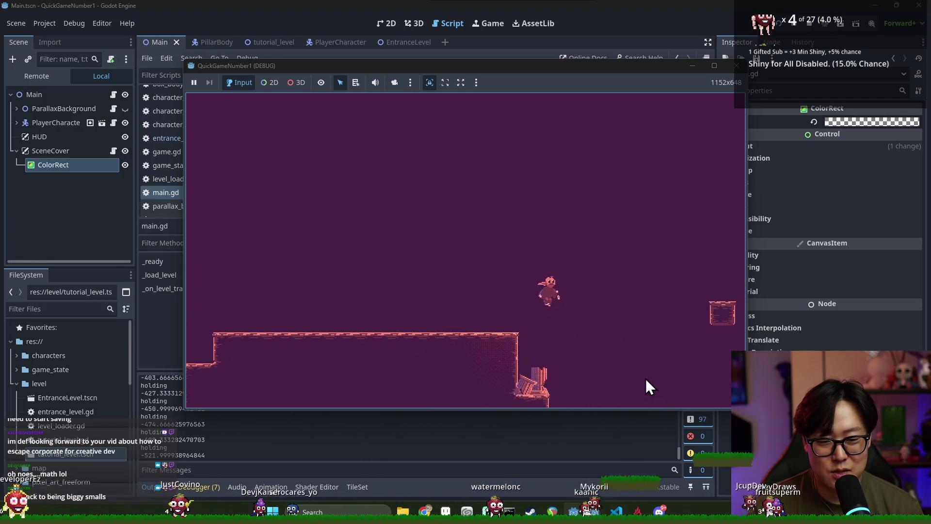
pyautogui.press('Right')
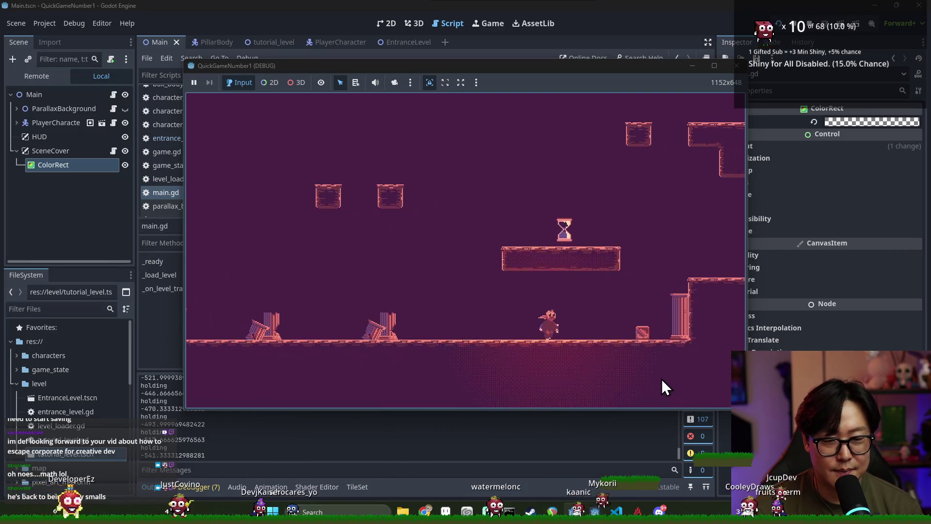
pyautogui.press('space')
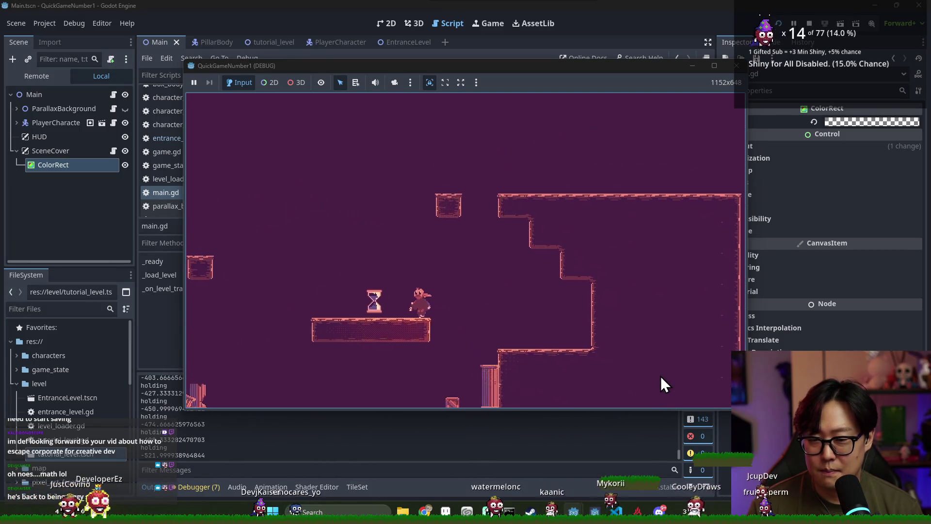
# Cross the next level, drop down the shaft, trigger the transition with E, and stop the game.
pyautogui.press('Left')
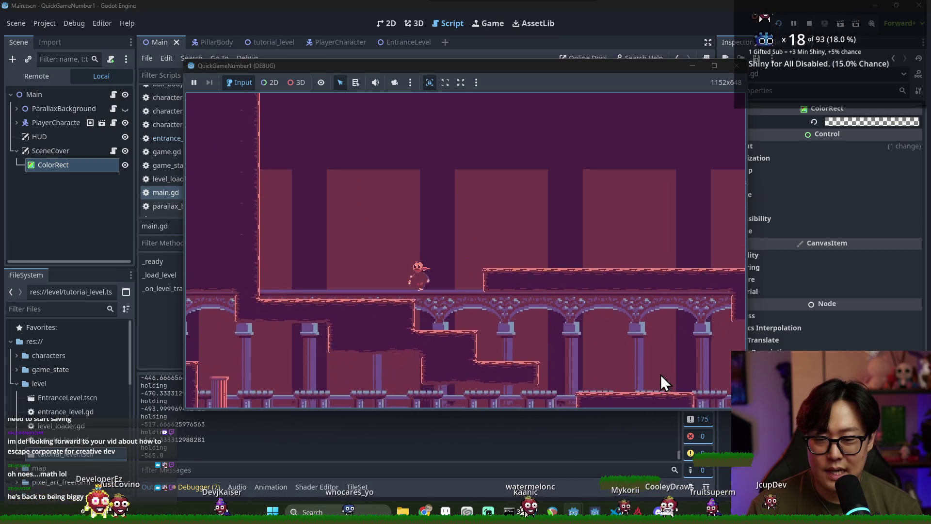
pyautogui.press('Right')
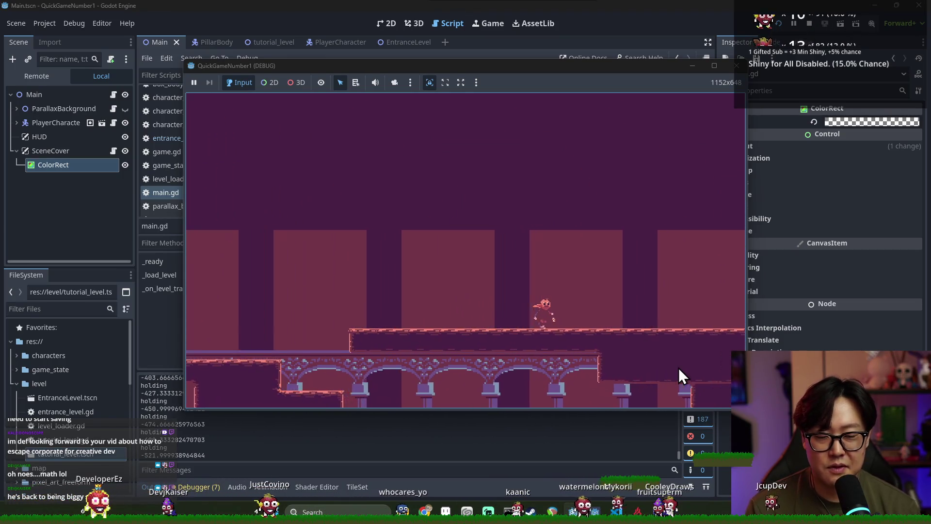
pyautogui.press('Right')
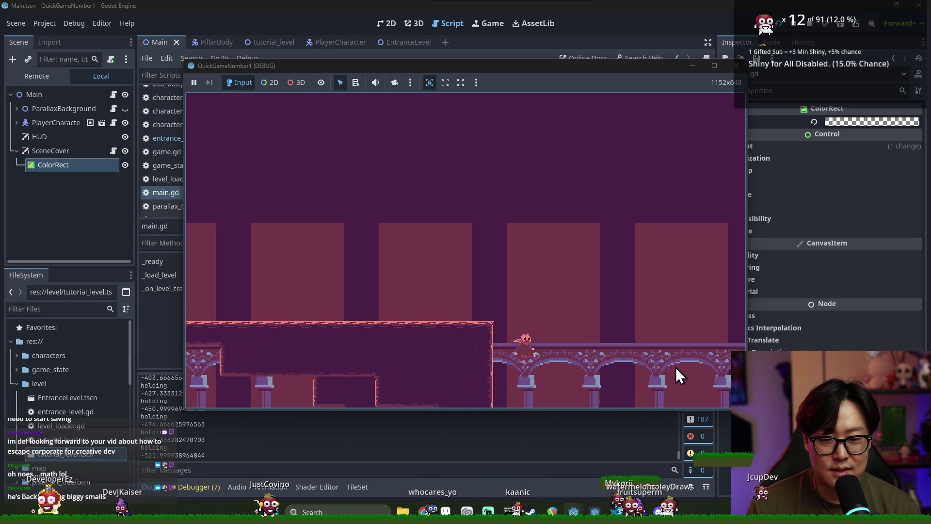
pyautogui.press('Down')
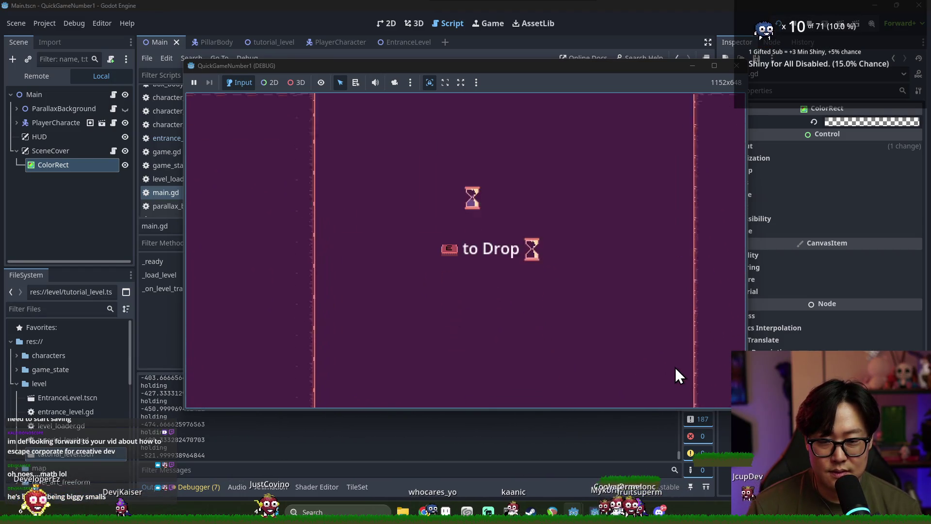
pyautogui.press('e')
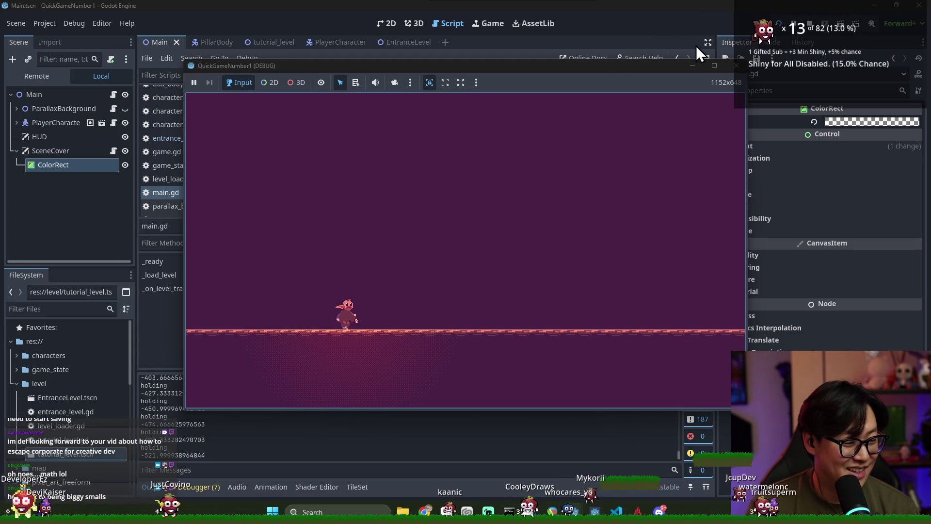
pyautogui.press('F5')
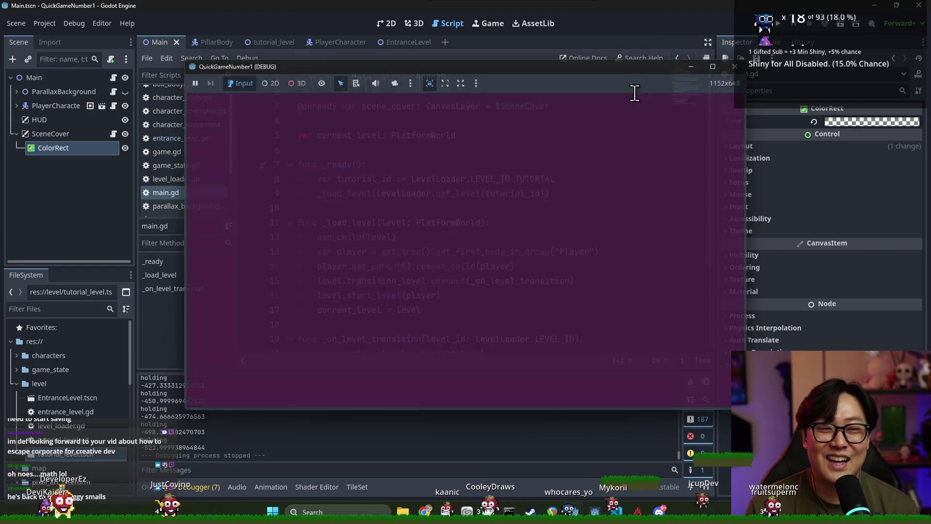
# Leave main.gd and view the Main scene with its purple ColorRect in the 2D workspace.
pyautogui.press('F5')
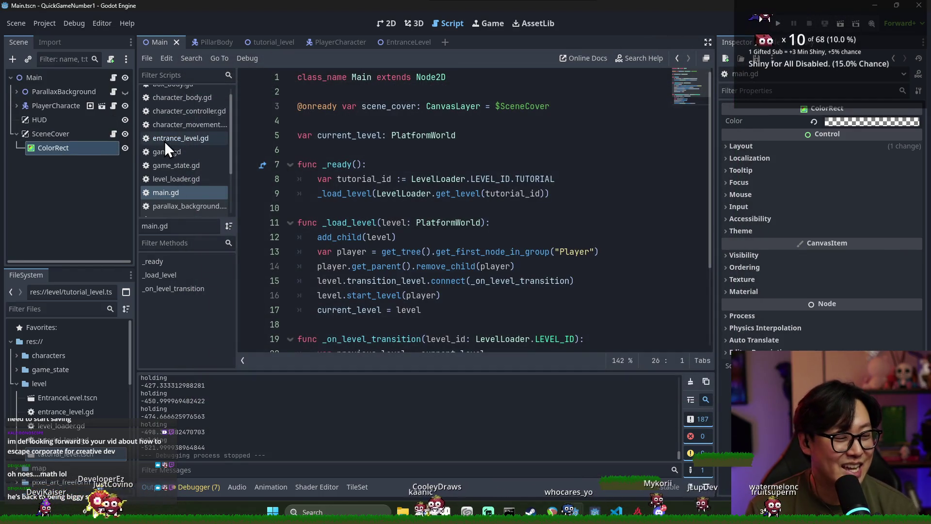
pyautogui.press('F5')
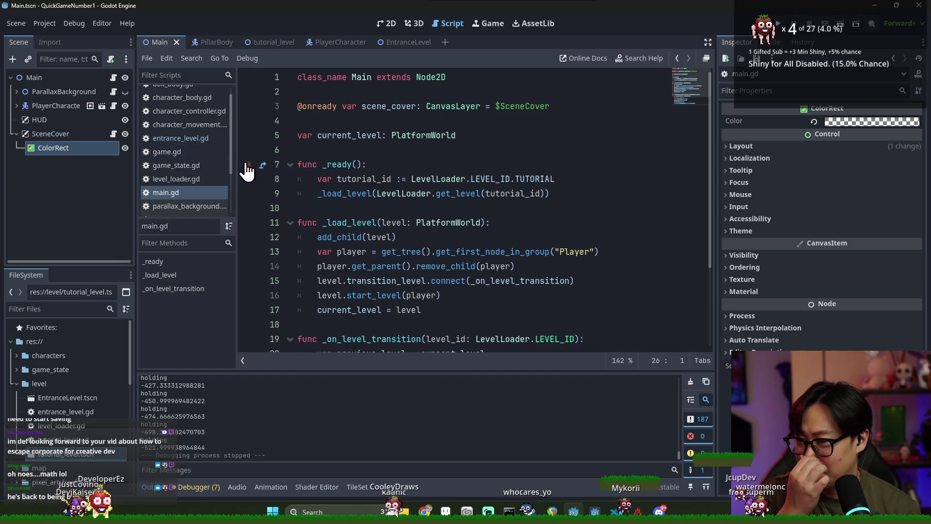
pyautogui.click(412, 164)
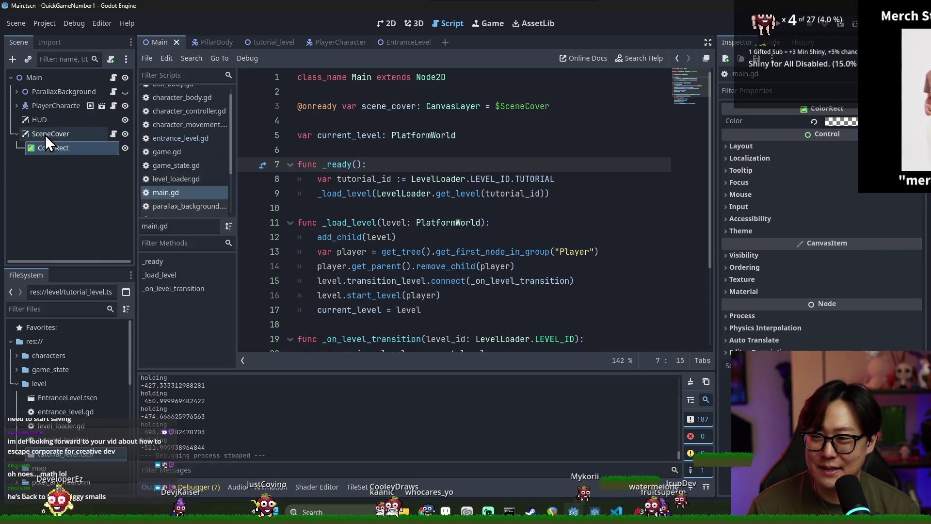
pyautogui.click(386, 23)
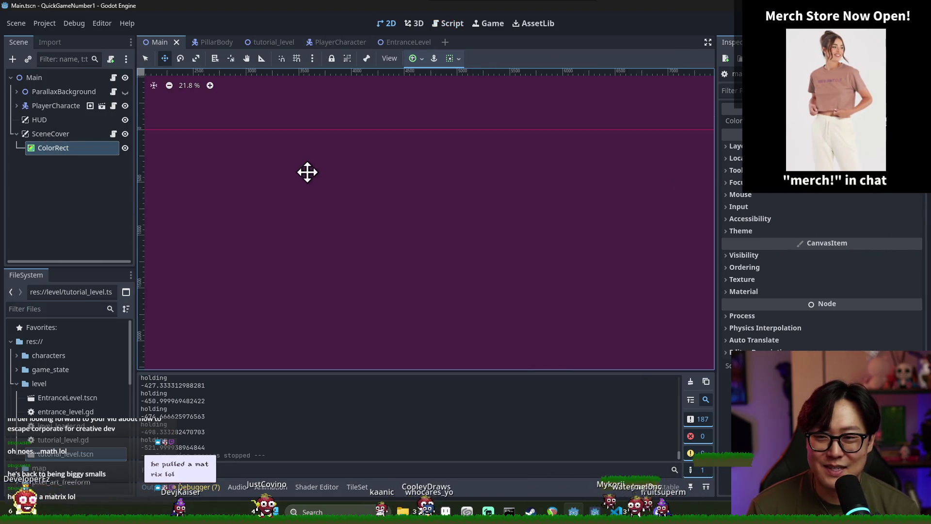
# Give the SceneCover ColorRect the Full Rect anchors preset, save the Main scene, and run the game.
pyautogui.scroll(-6, 307, 173)
pyautogui.click(735, 146)
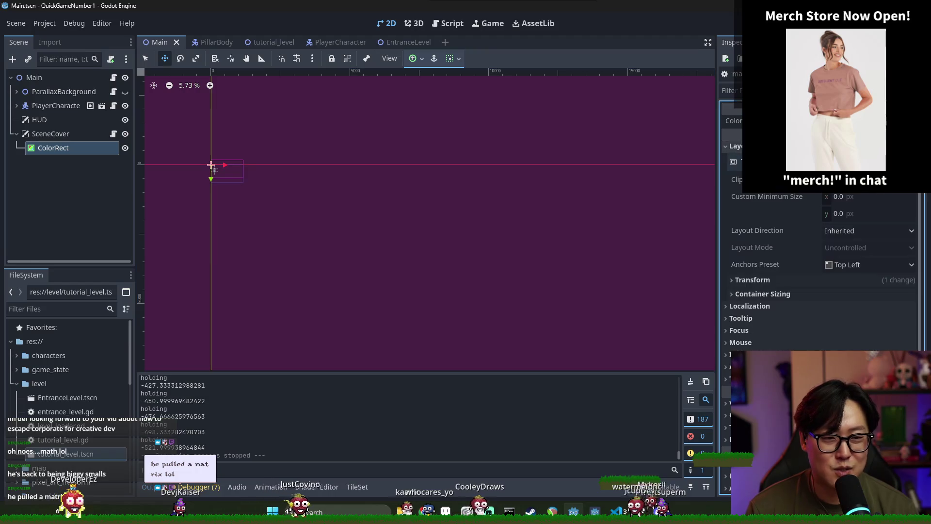
pyautogui.click(868, 264)
pyautogui.click(846, 271)
pyautogui.hotkey('ctrl', 's')
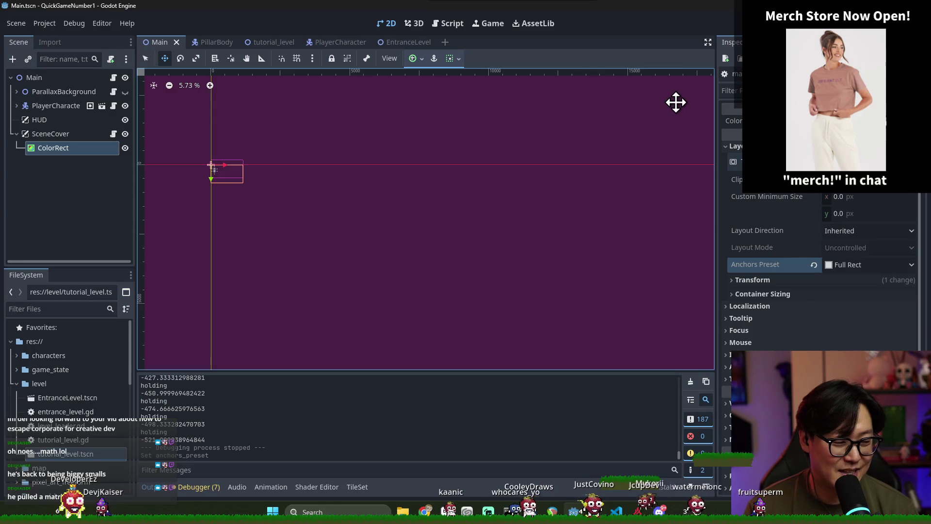
pyautogui.press('F5')
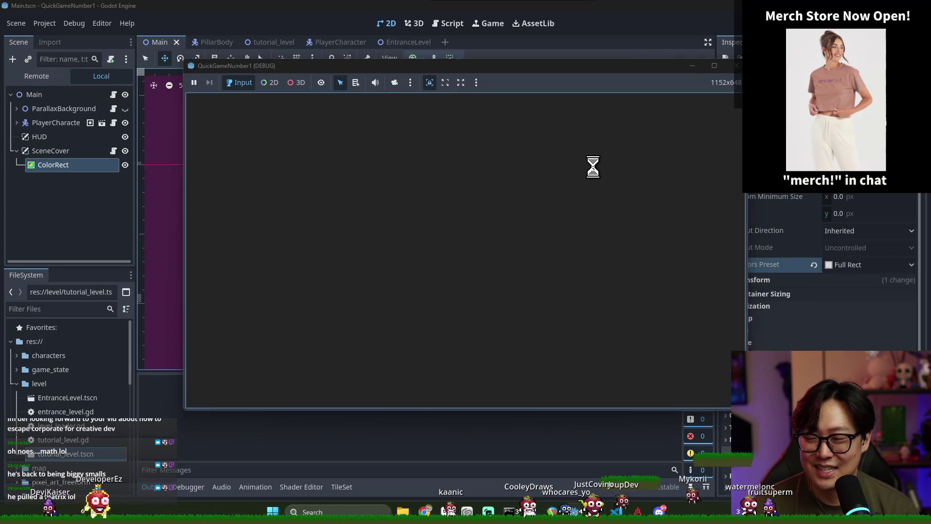
# Run and jump the player right through the tutorial level toward the hourglass pickup.
pyautogui.press('Right')
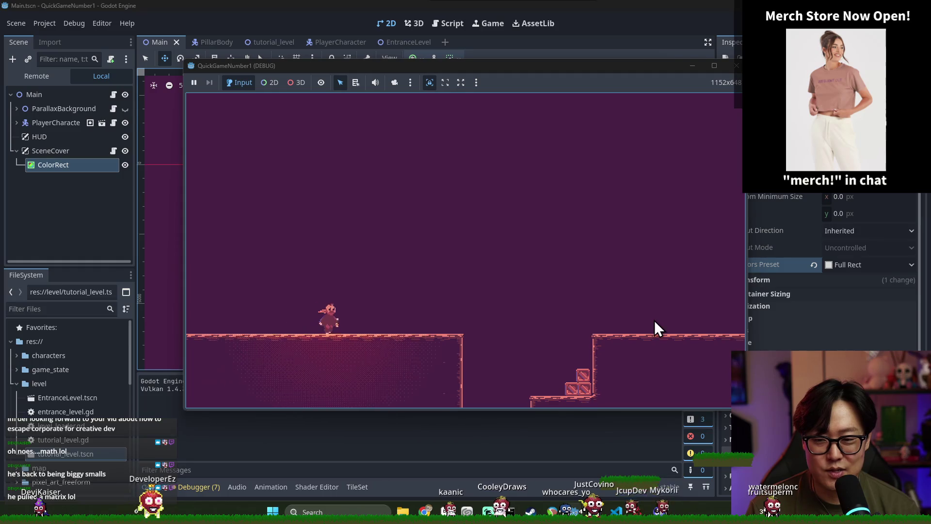
pyautogui.press('space')
pyautogui.press('Right')
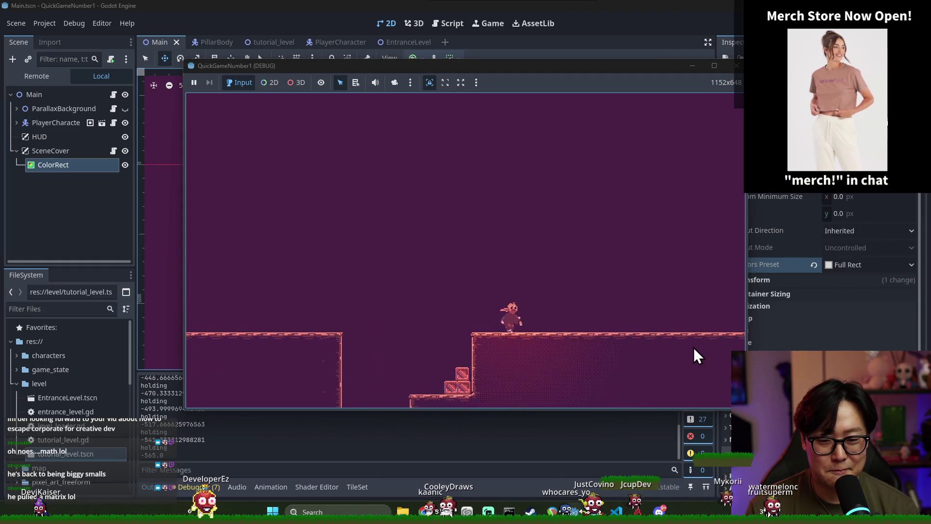
pyautogui.press('Right')
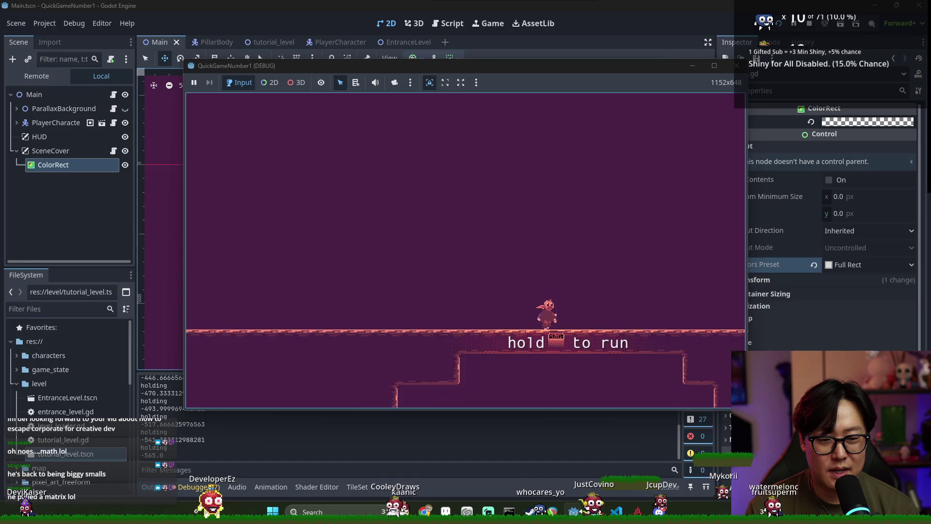
pyautogui.press('Right')
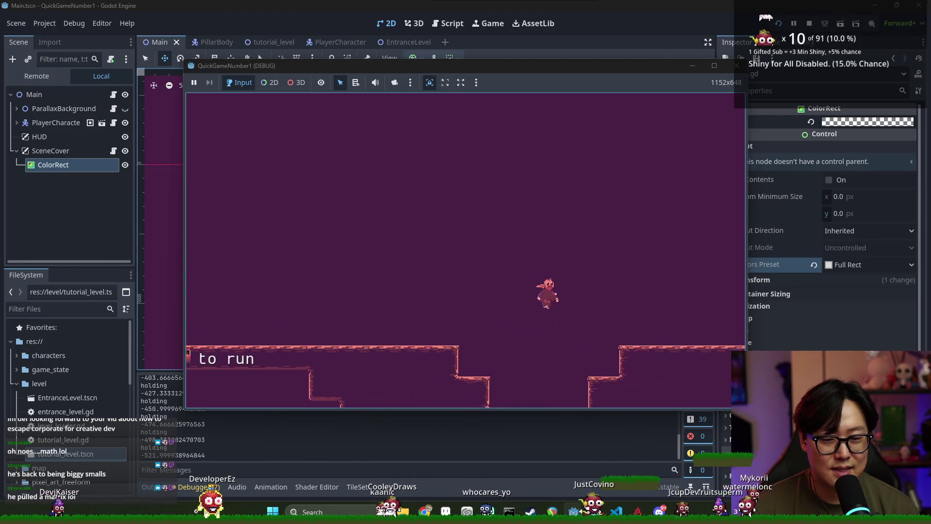
pyautogui.press('Right')
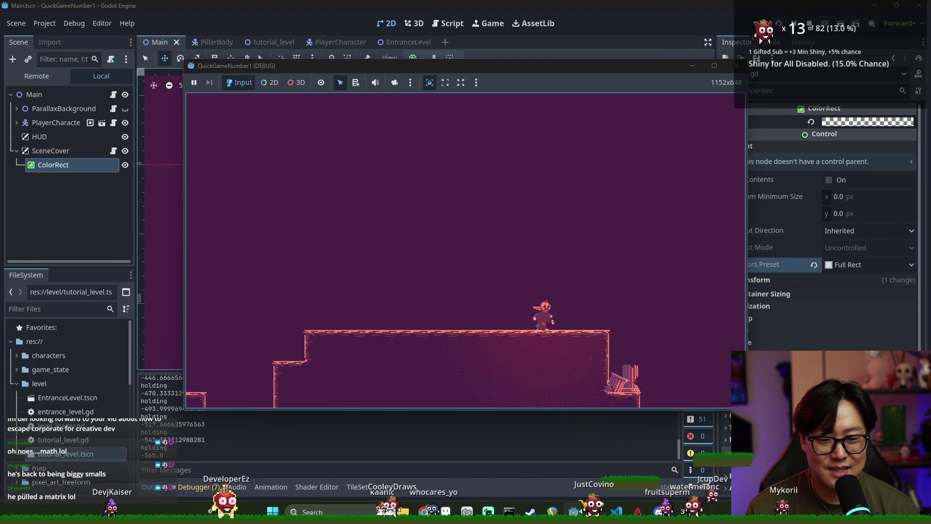
pyautogui.press('Right')
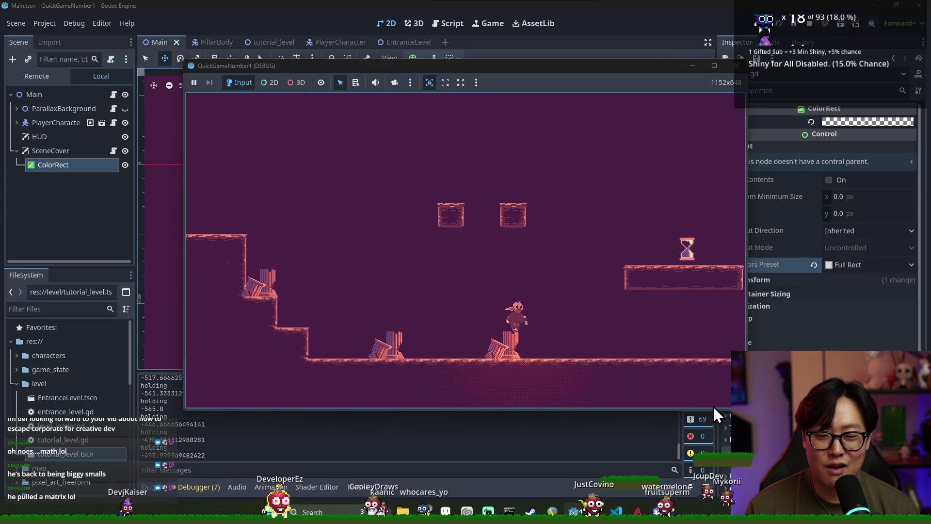
# Climb into the arched level, drop down the shaft to watch the fade, then stop the game.
pyautogui.press('Right')
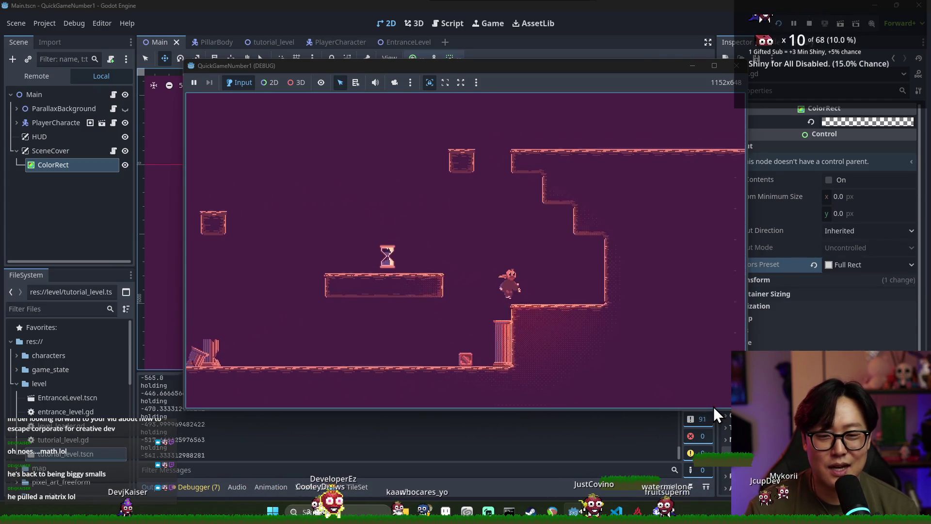
pyautogui.press('Right')
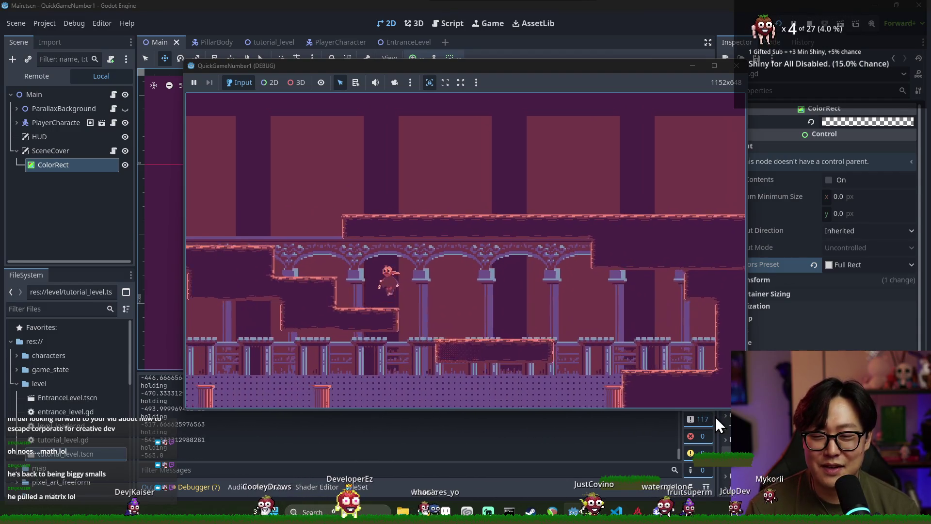
pyautogui.press('Right')
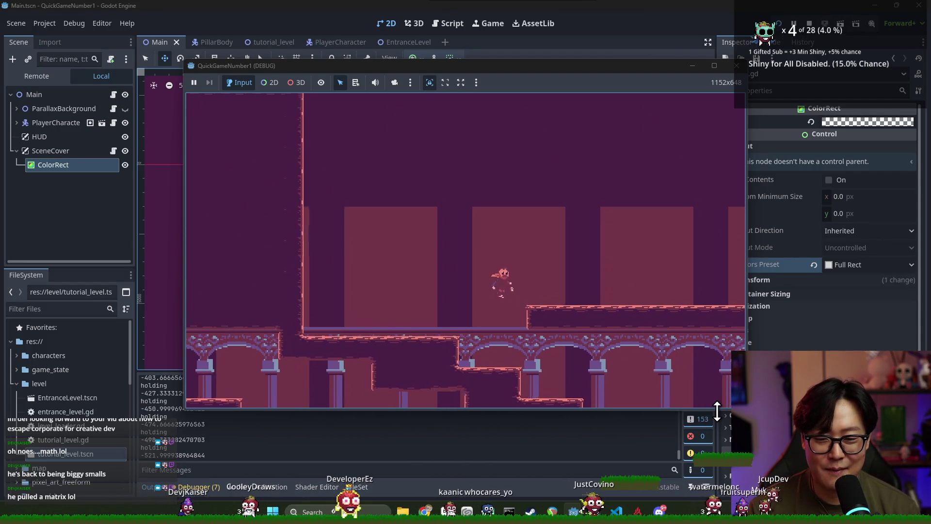
pyautogui.press('Right')
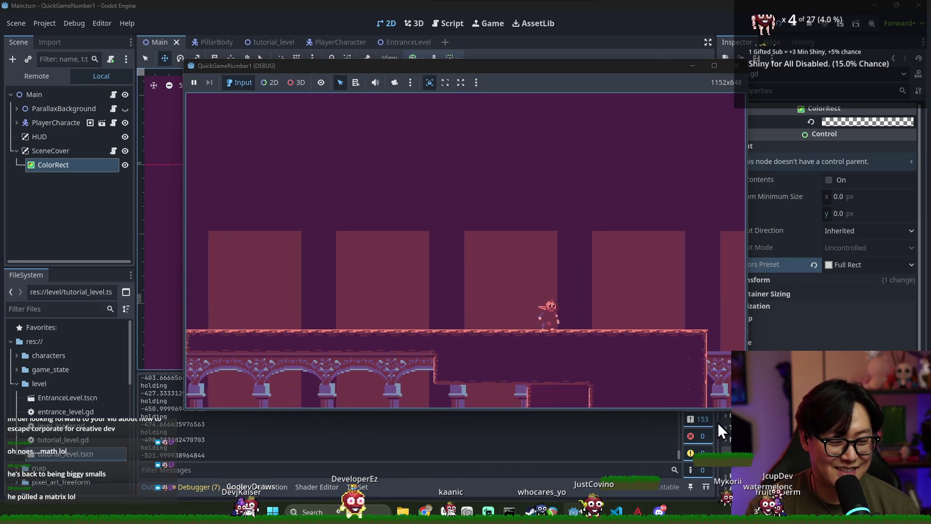
pyautogui.press('Right')
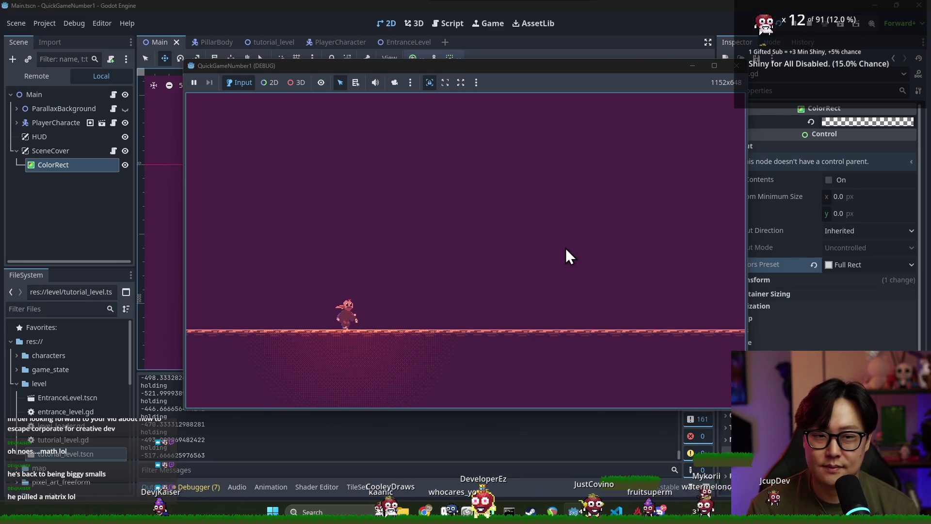
pyautogui.press('F8')
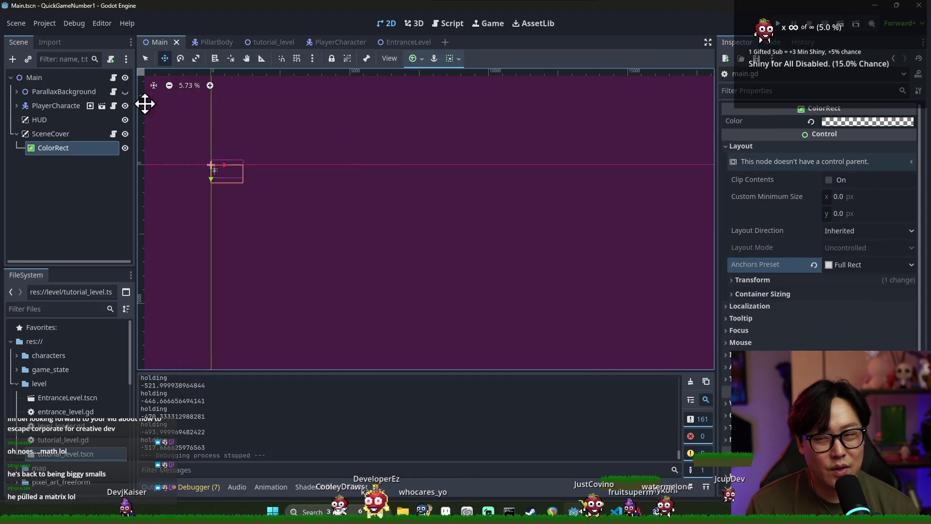
# Browse main.gd and scene_cover.gd, then switch to the EntranceLevel scene's script.
pyautogui.click(113, 78)
pyautogui.scroll(-3, 282, 144)
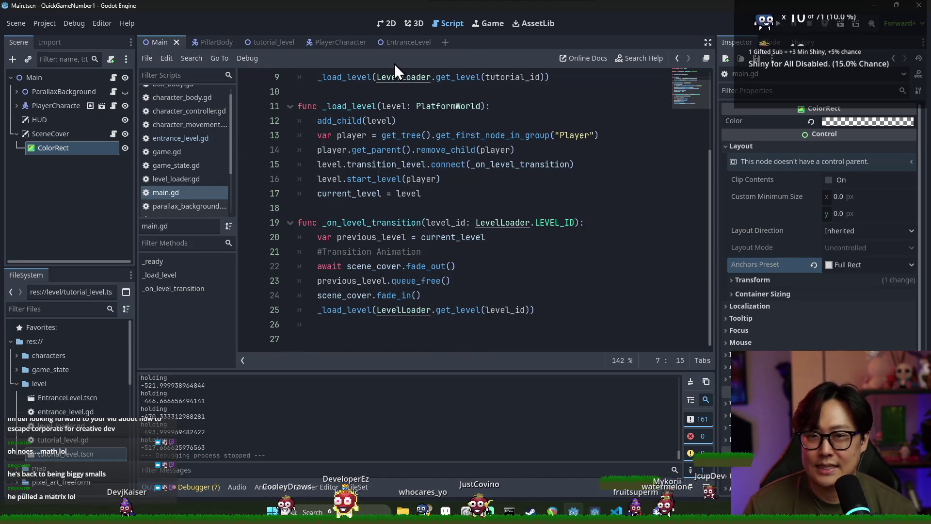
pyautogui.hotkey('alt', 'Left')
pyautogui.click(395, 187)
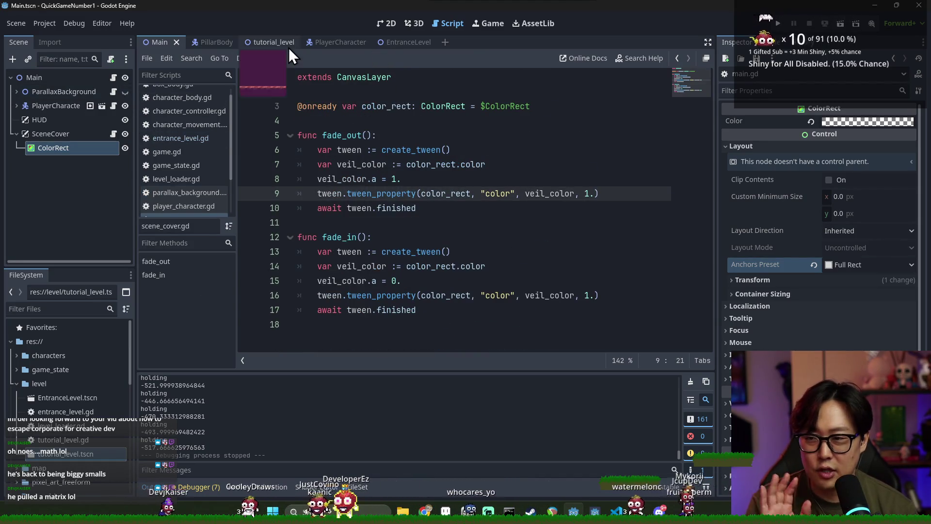
pyautogui.click(394, 42)
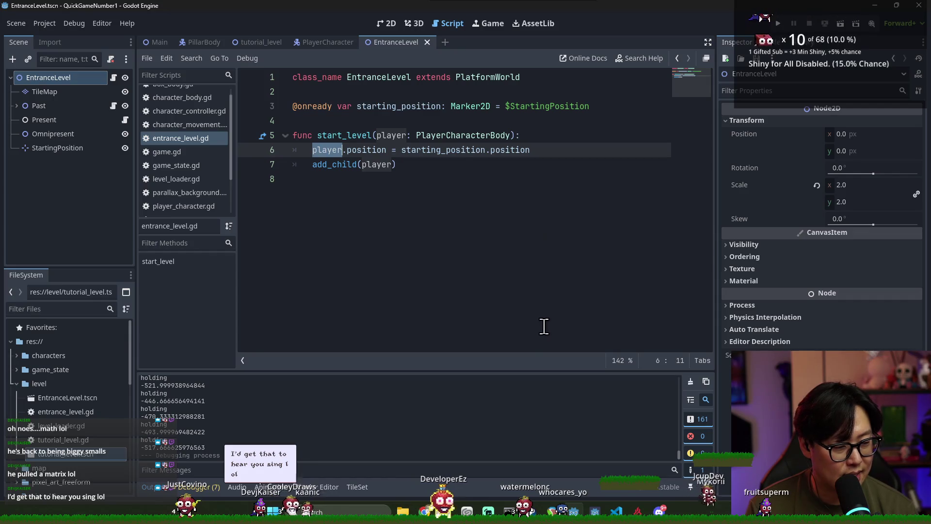
# Save and walk through start_level in entrance_level.gd, highlighting position and add_child(player).
pyautogui.click(503, 226)
pyautogui.hotkey('ctrl', 's')
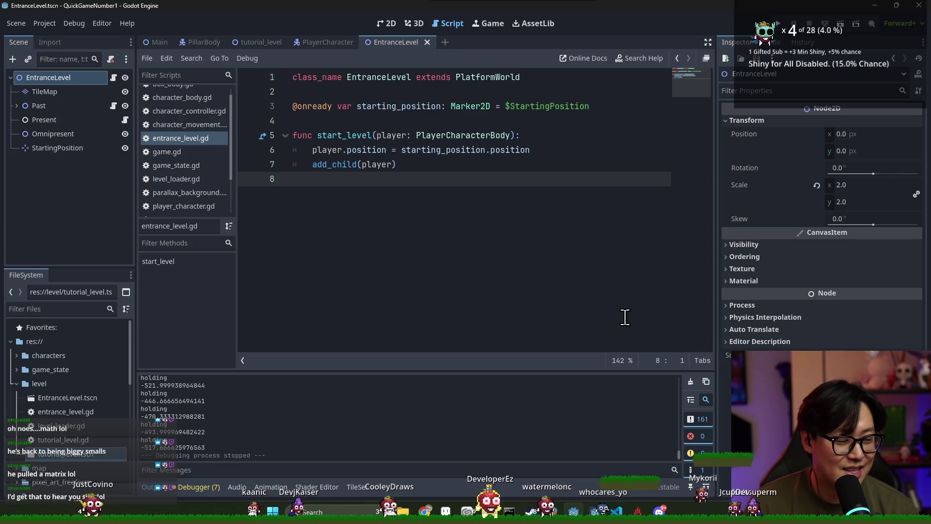
pyautogui.hotkey('ctrl', 's')
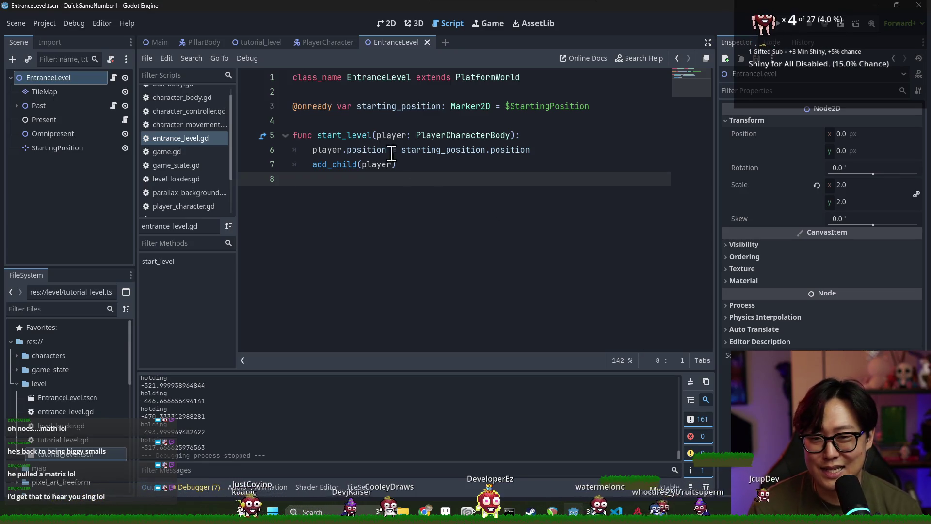
pyautogui.click(346, 137)
pyautogui.doubleClick(361, 153)
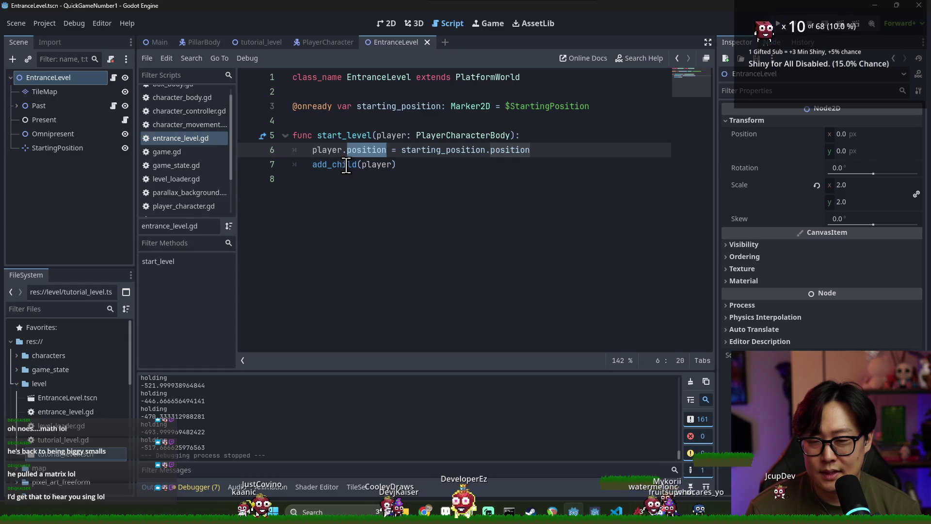
pyautogui.tripleClick(346, 164)
pyautogui.doubleClick(342, 164)
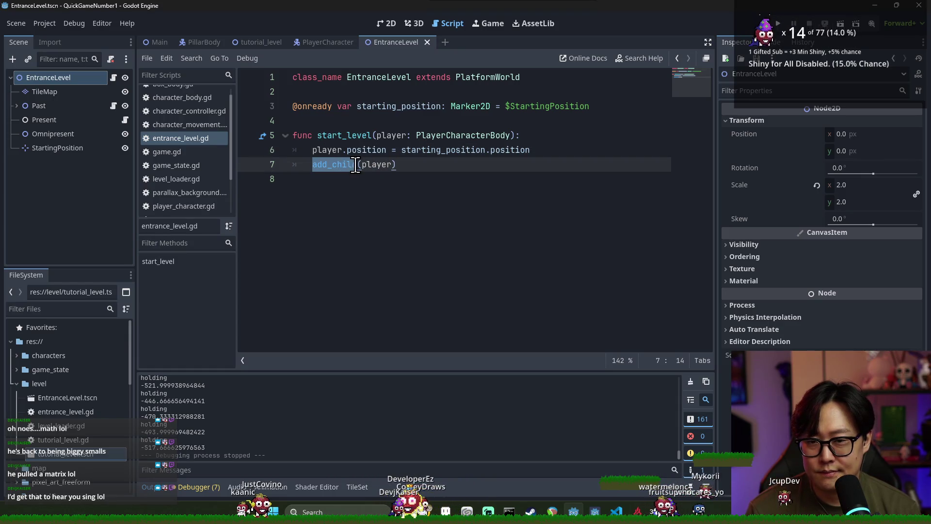
pyautogui.tripleClick(349, 136)
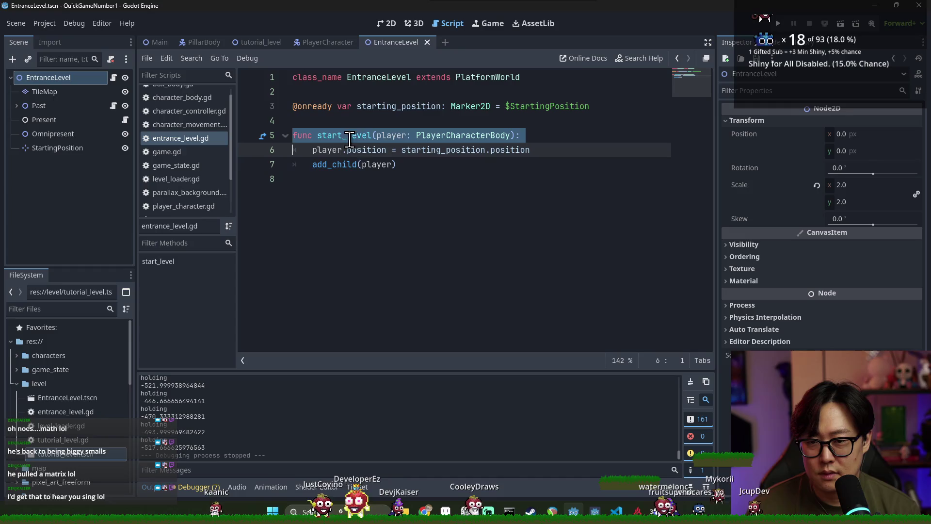
# Compare the player positioning and add_child lines and the starting_position variable, then view the level in 2D.
pyautogui.moveTo(363, 155)
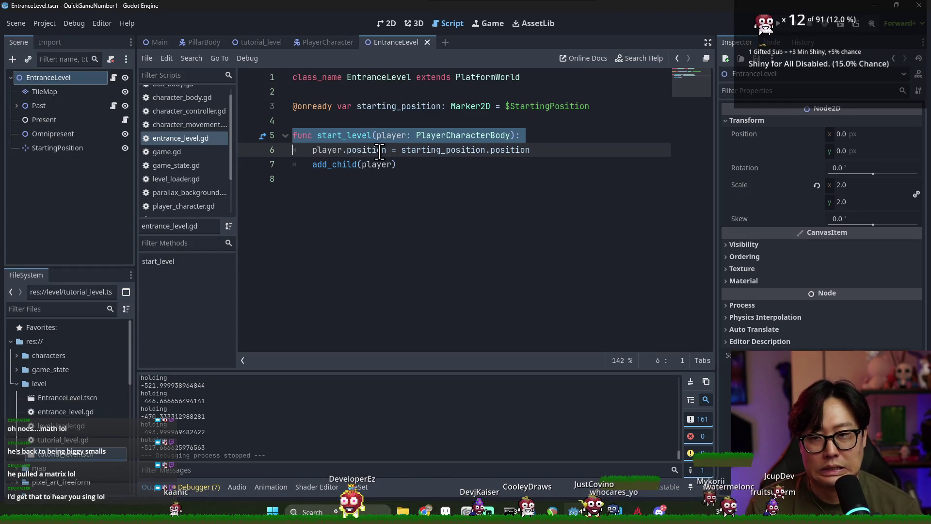
pyautogui.doubleClick(345, 164)
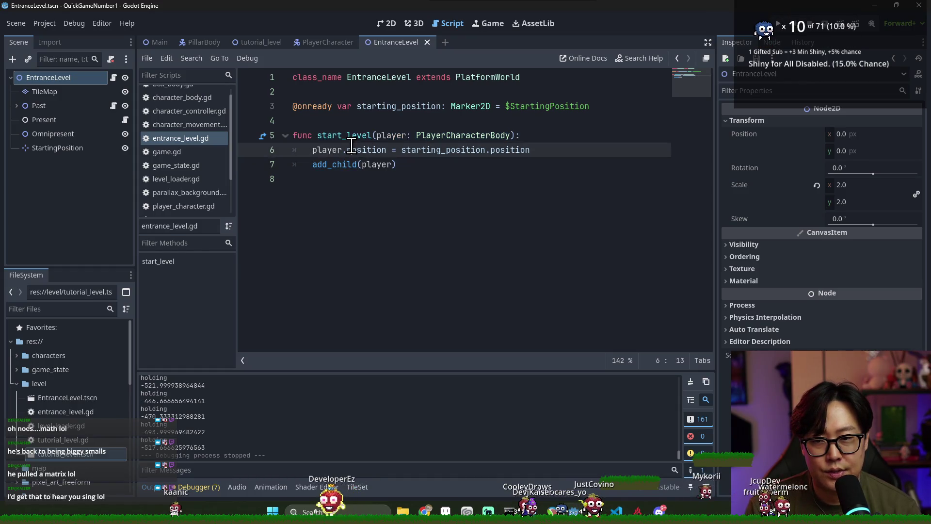
pyautogui.tripleClick(353, 149)
pyautogui.tripleClick(336, 166)
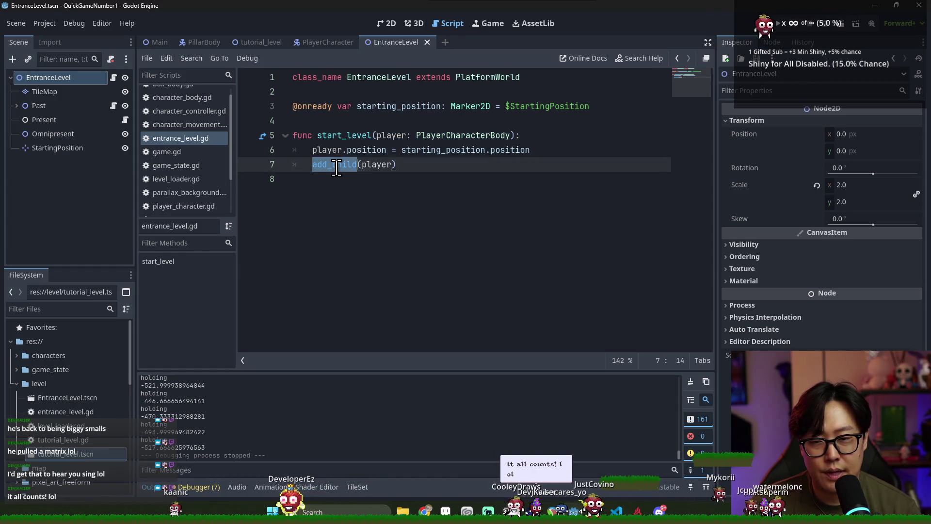
pyautogui.tripleClick(367, 150)
pyautogui.doubleClick(439, 150)
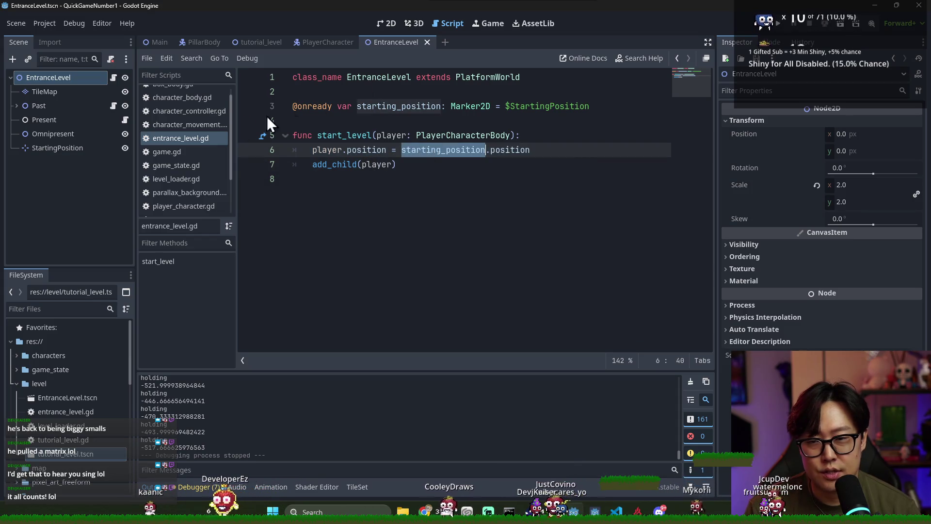
pyautogui.click(391, 30)
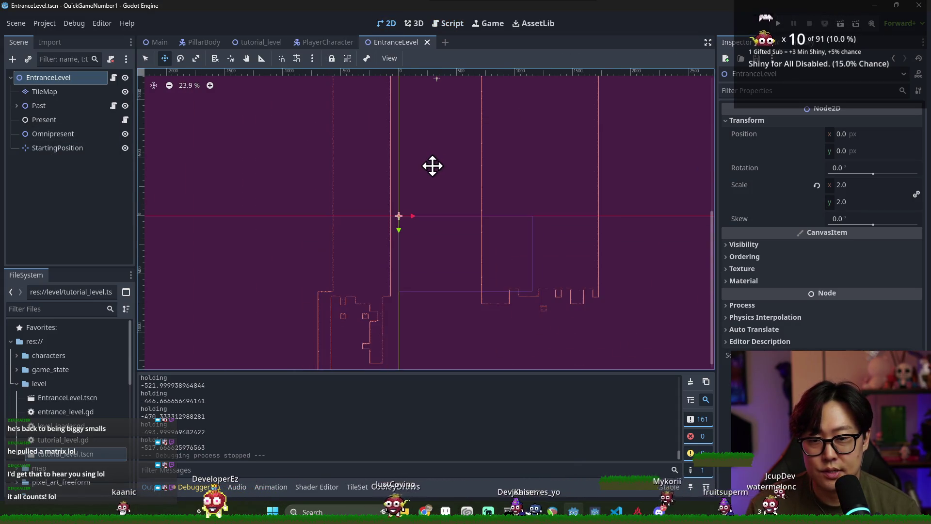
# Zoom the 2D view, select the StartingPosition marker, and switch to the Main scene.
pyautogui.scroll(-5, 419, 237)
pyautogui.scroll(2, 433, 141)
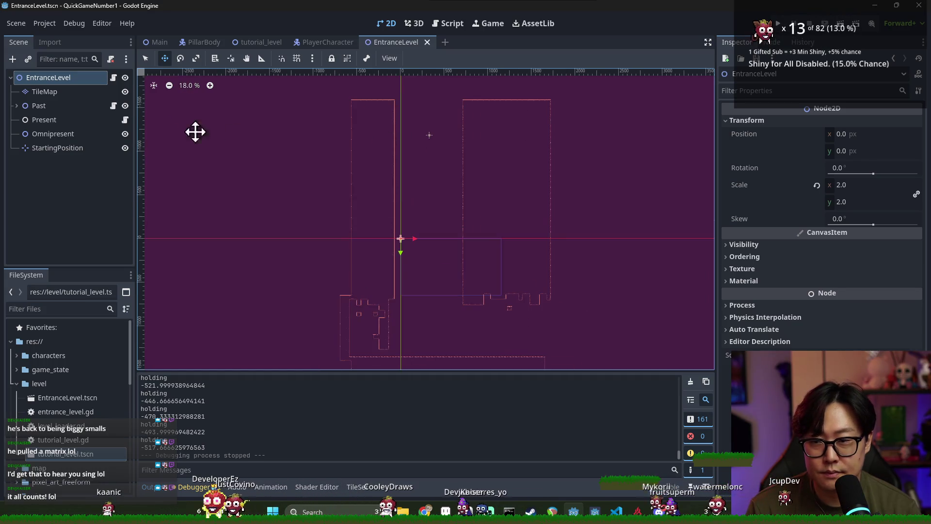
pyautogui.click(60, 146)
pyautogui.scroll(4, 420, 147)
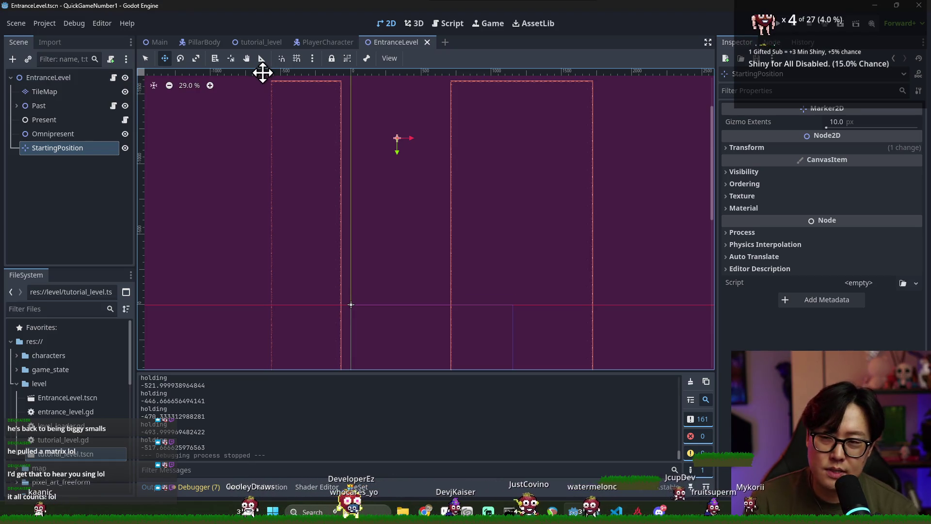
pyautogui.click(158, 42)
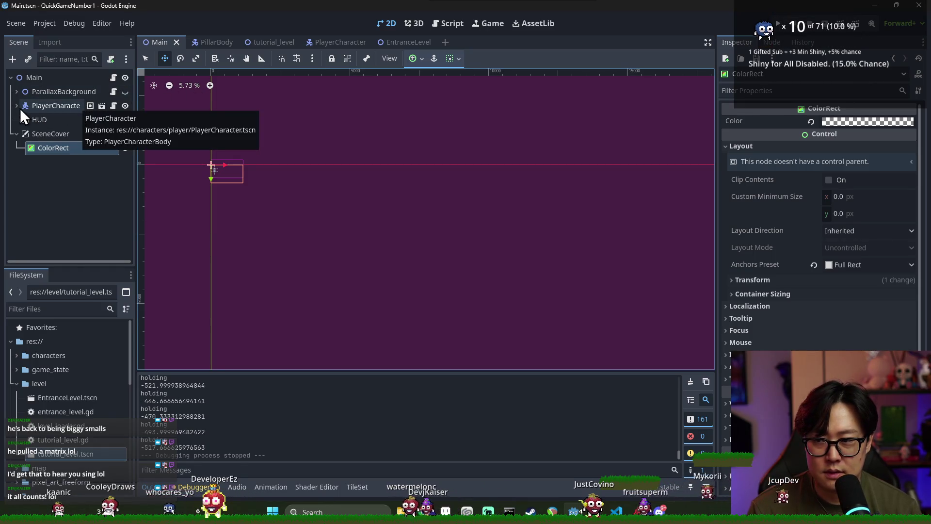
# Select the PlayerCharacter's Camera2D, hide the ParallaxBackground, and save the scene.
pyautogui.click(36, 106)
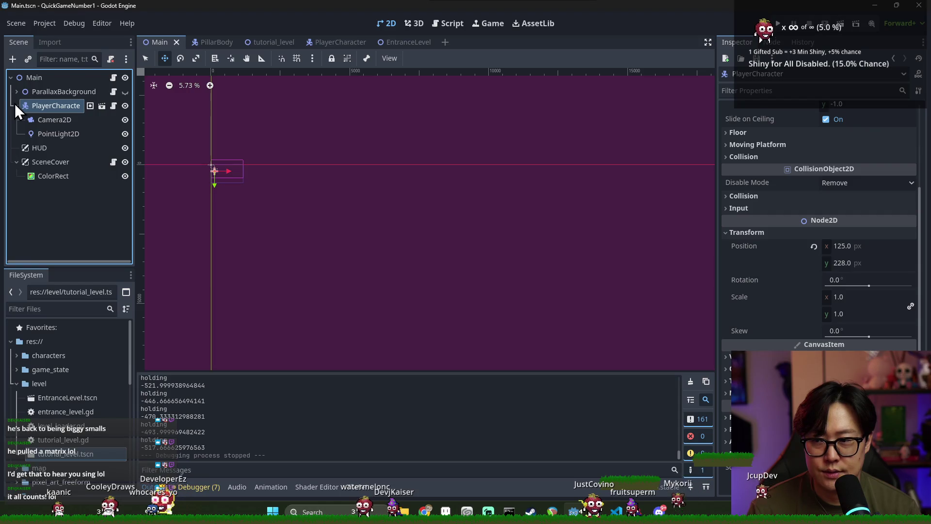
pyautogui.click(62, 120)
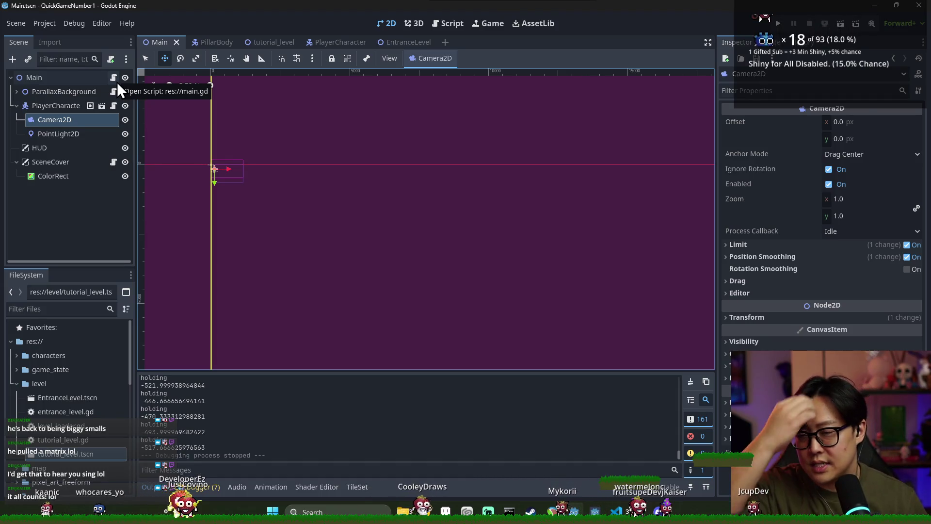
pyautogui.click(125, 92)
pyautogui.hotkey('ctrl', 's')
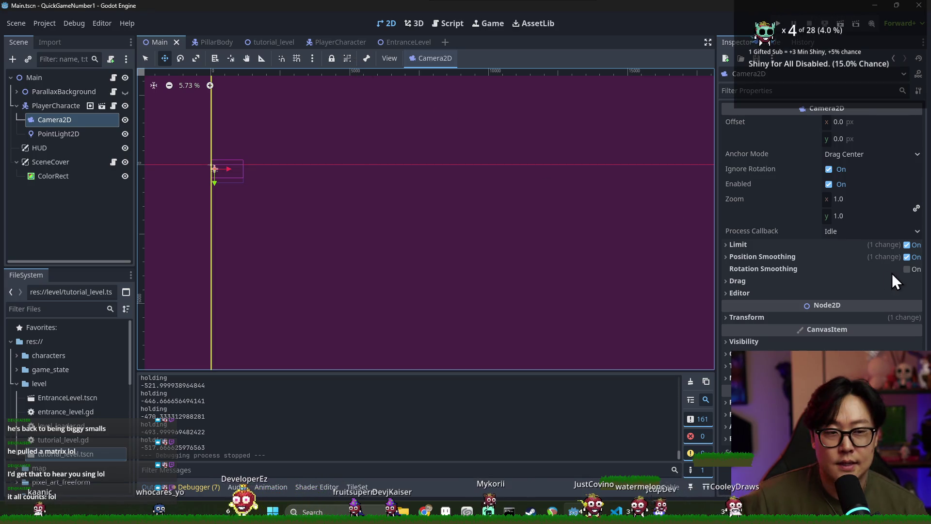
# Set the Camera2D position smoothing speed to 10 px/s, save, and run the game.
pyautogui.click(786, 257)
pyautogui.hotkey('ctrl', 's')
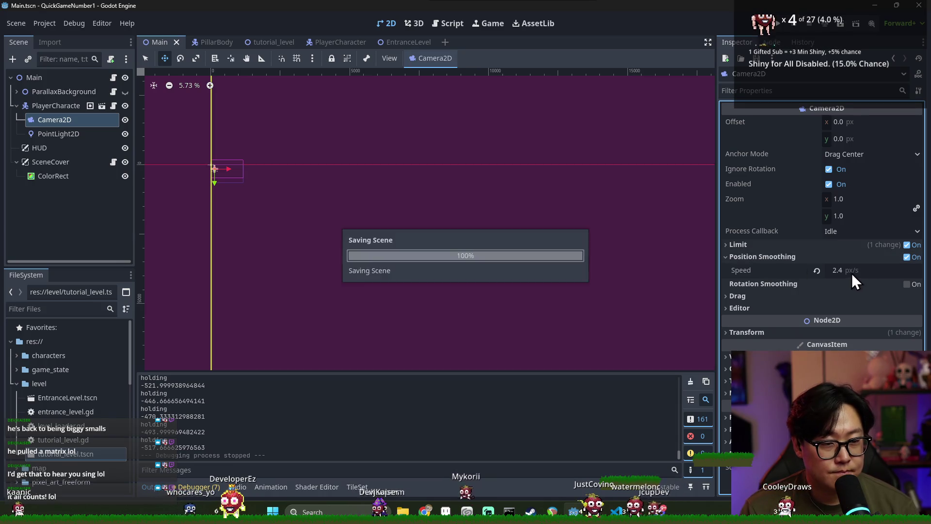
pyautogui.click(852, 270)
pyautogui.write('10')
pyautogui.press('Return')
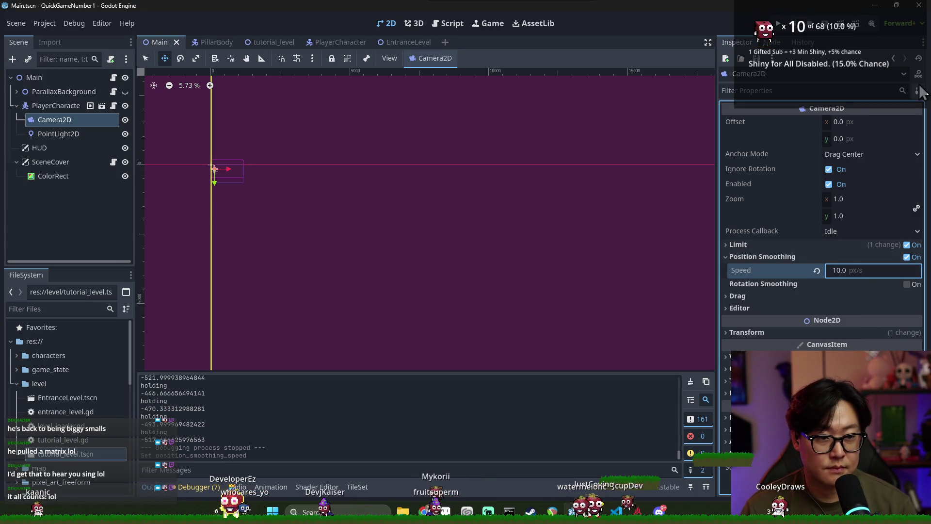
pyautogui.click(778, 24)
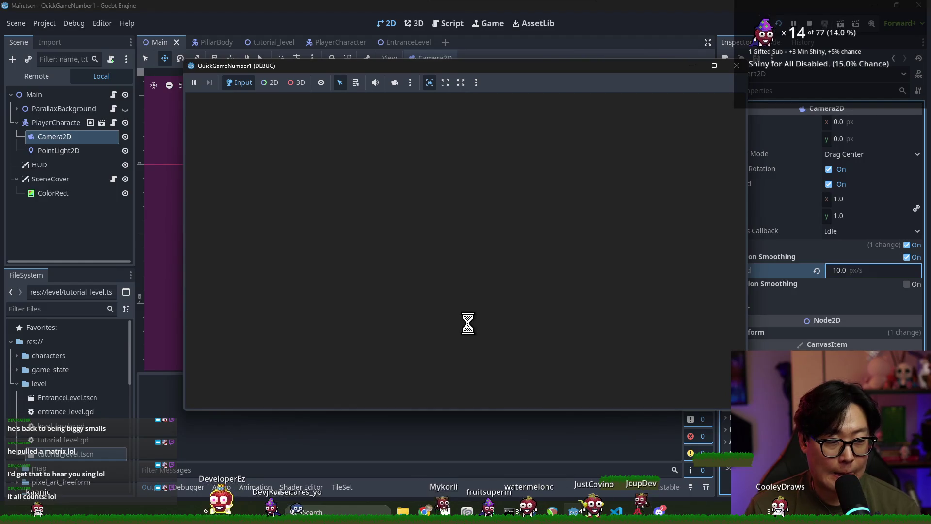
# Run the character through the tutorial level over the crates and pit to the hourglass.
pyautogui.press('Right')
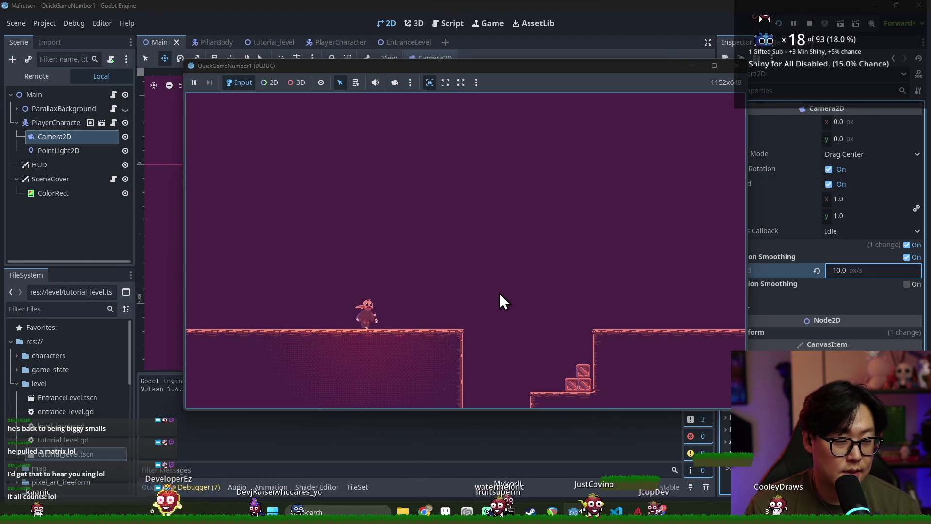
pyautogui.press('space')
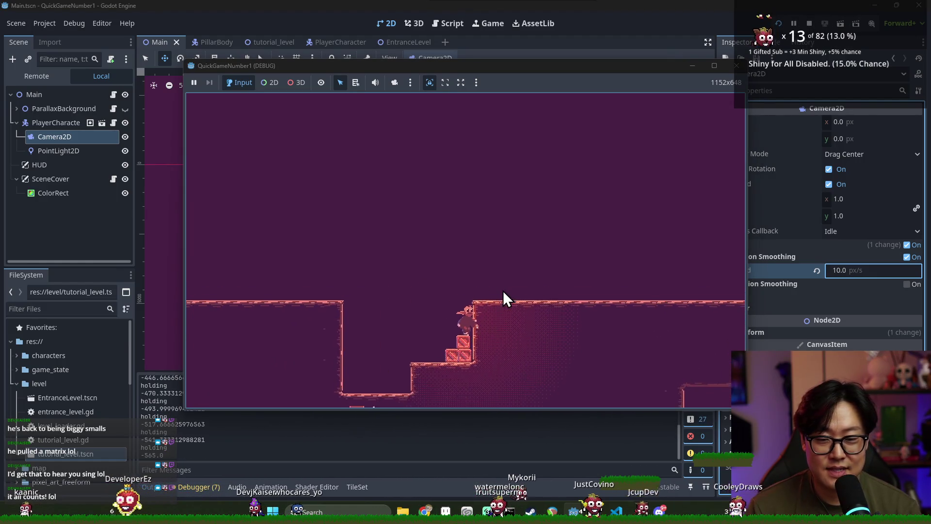
pyautogui.press('Right')
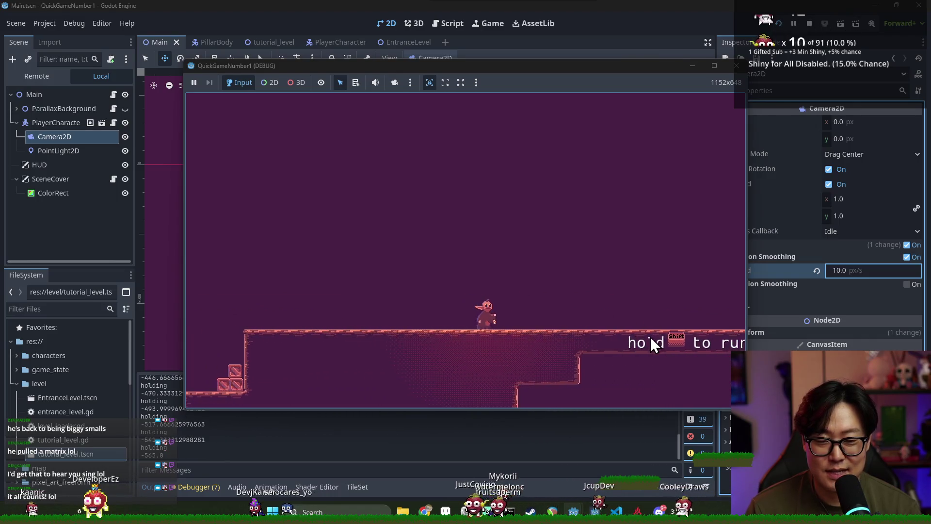
pyautogui.press('Right')
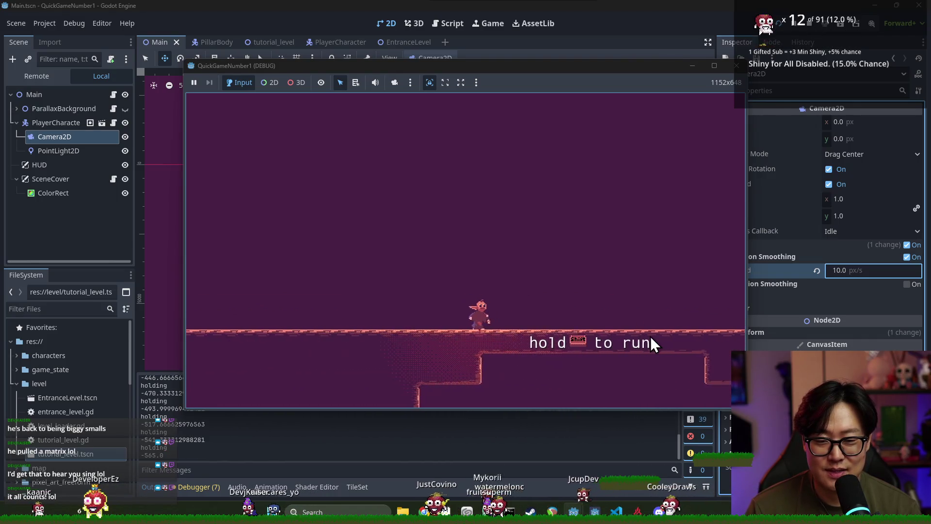
pyautogui.press('Right')
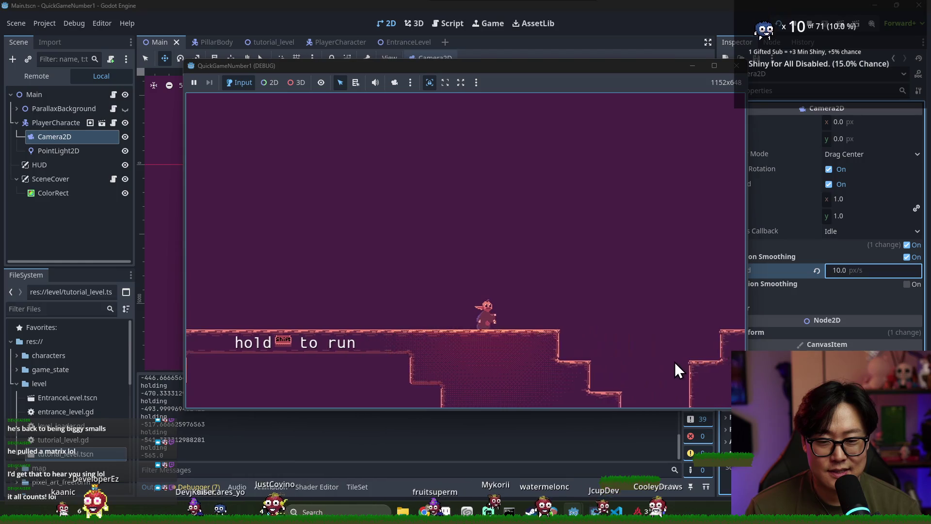
pyautogui.press('Right')
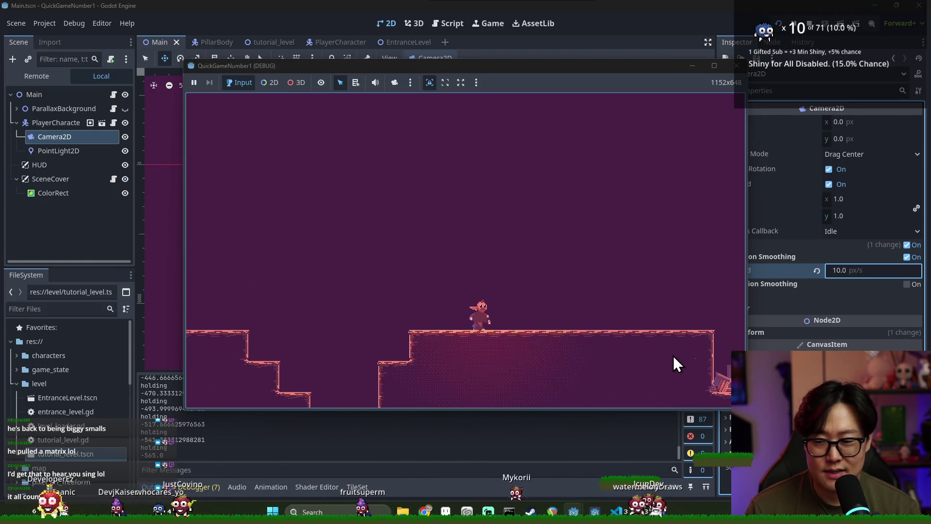
pyautogui.press('Right')
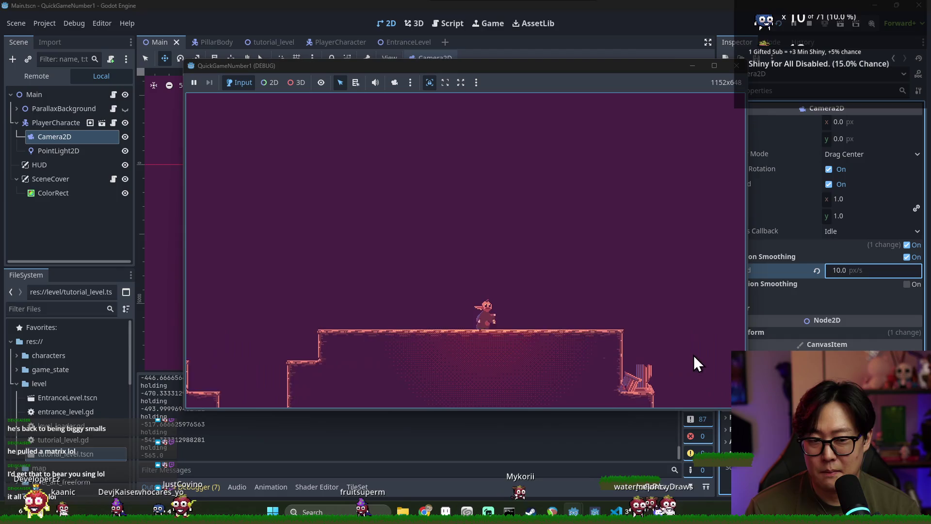
pyautogui.press('Right')
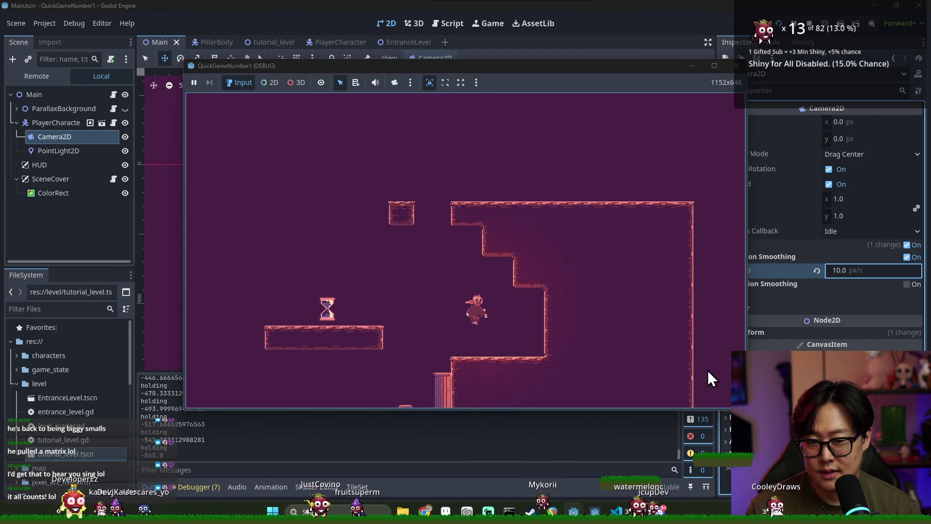
pyautogui.press('Left')
# Jump up the colonnade platforms and run right into the shaft area.
pyautogui.press('space')
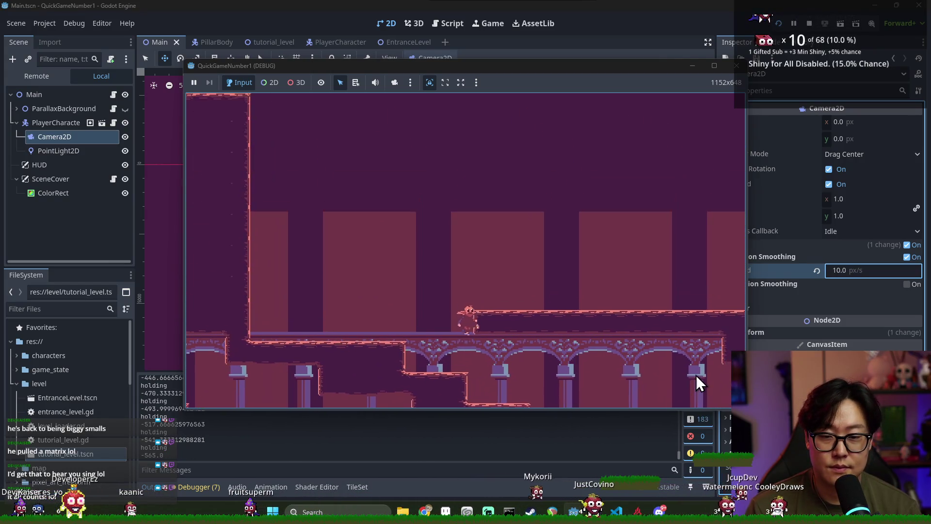
pyautogui.press('space')
pyautogui.press('Right')
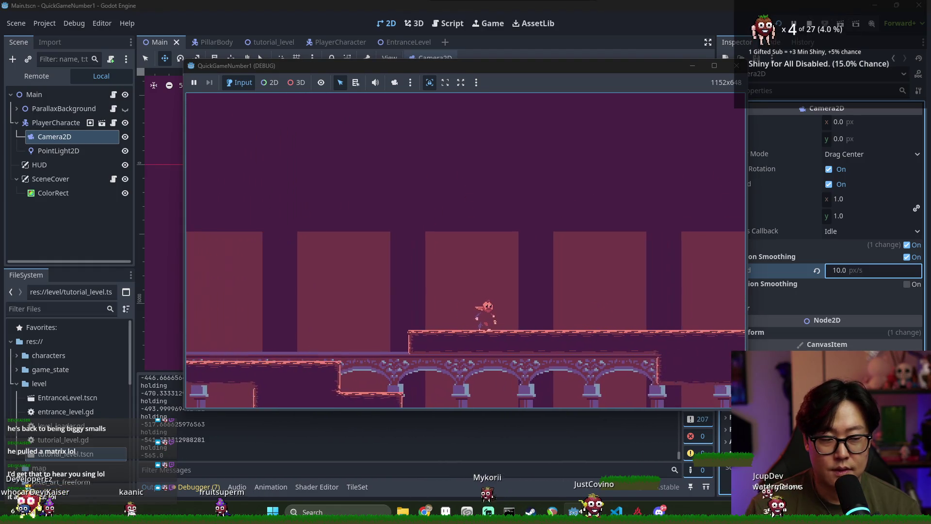
pyautogui.press('Right')
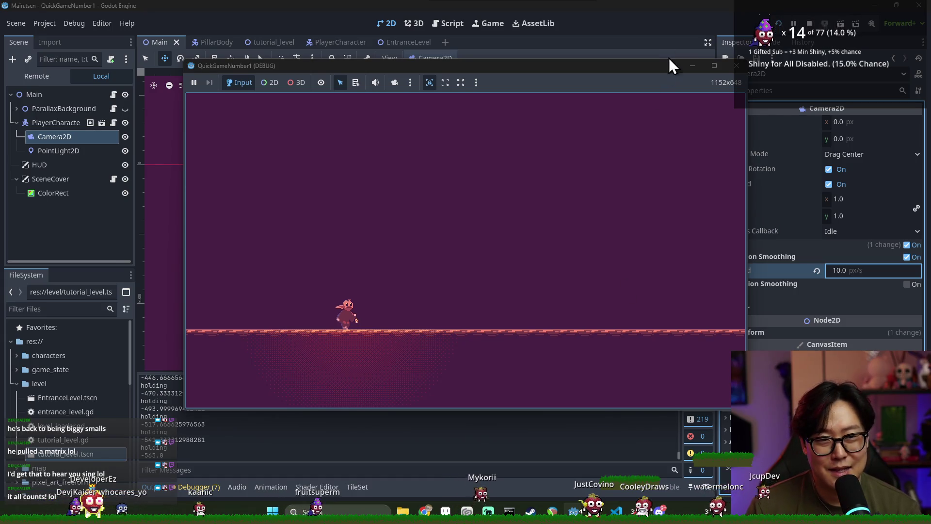
# Stop the running game and open the Main node's main.gd script.
pyautogui.click(807, 25)
pyautogui.click(113, 80)
pyautogui.hotkey('ctrl', 's')
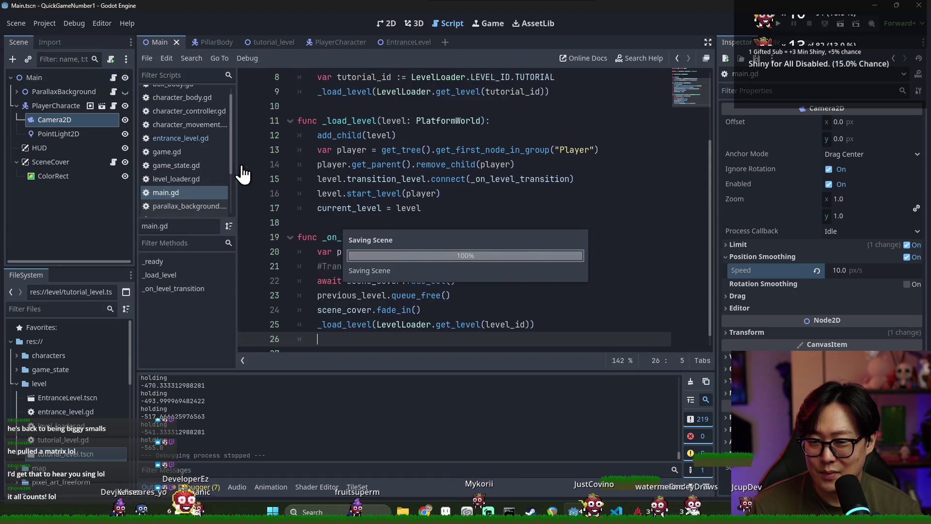
# Comment out the await fade_out and fade_in lines, save main.gd, and relaunch the game.
pyautogui.click(313, 266)
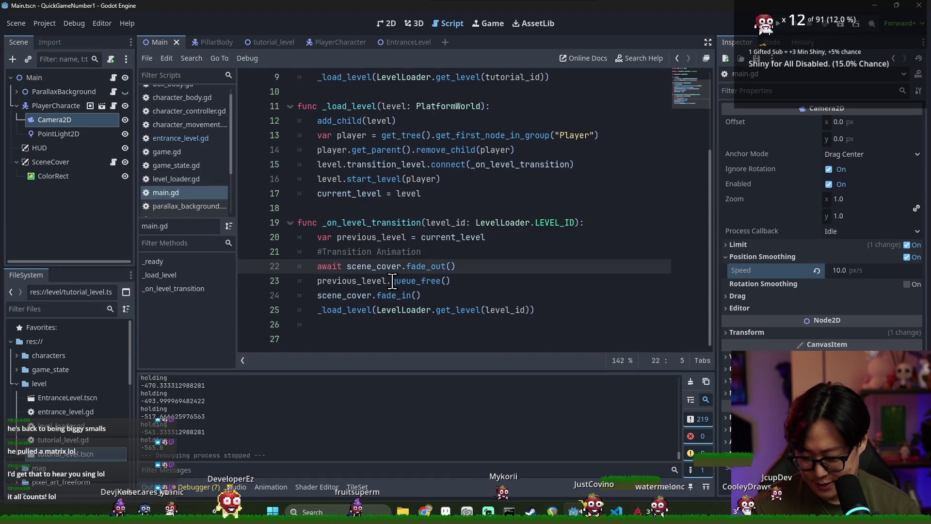
pyautogui.write('#')
pyautogui.press('BackSpace')
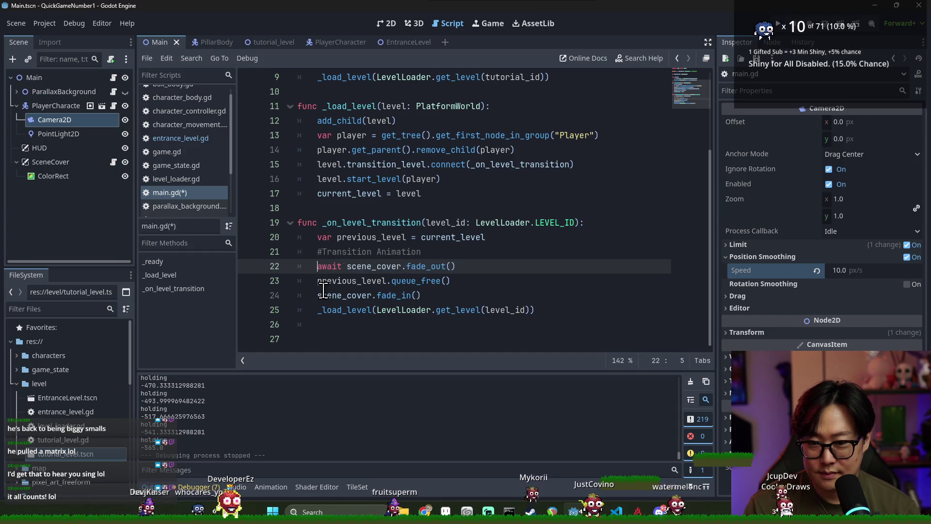
pyautogui.click(317, 295)
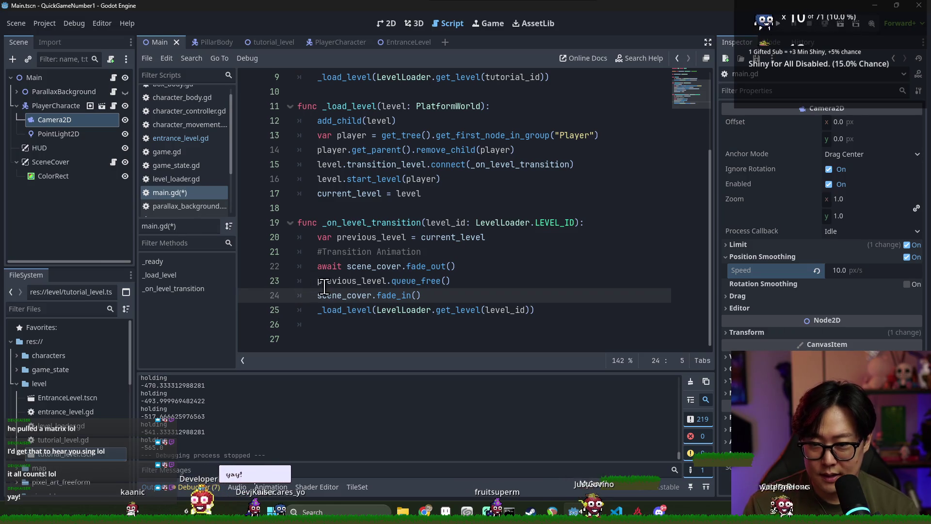
pyautogui.write('#s')
pyautogui.click(317, 265)
pyautogui.write('#')
pyautogui.hotkey('ctrl', 's')
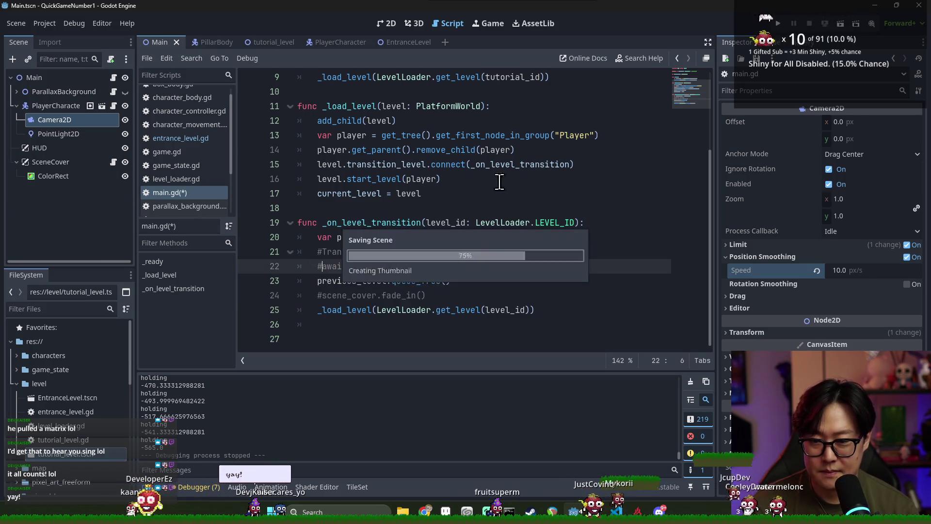
pyautogui.press('F5')
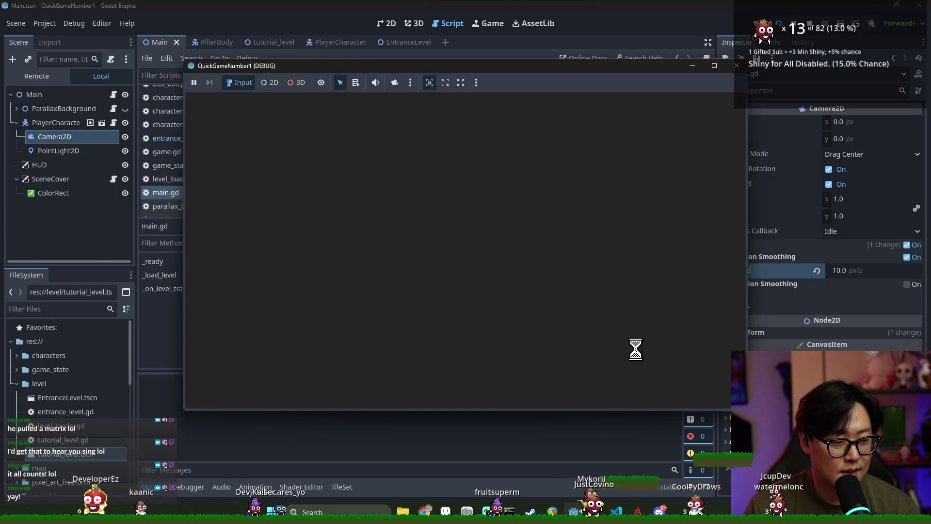
# Run and jump through the tutorial level, past the floating crates toward the hourglass.
pyautogui.press('Right')
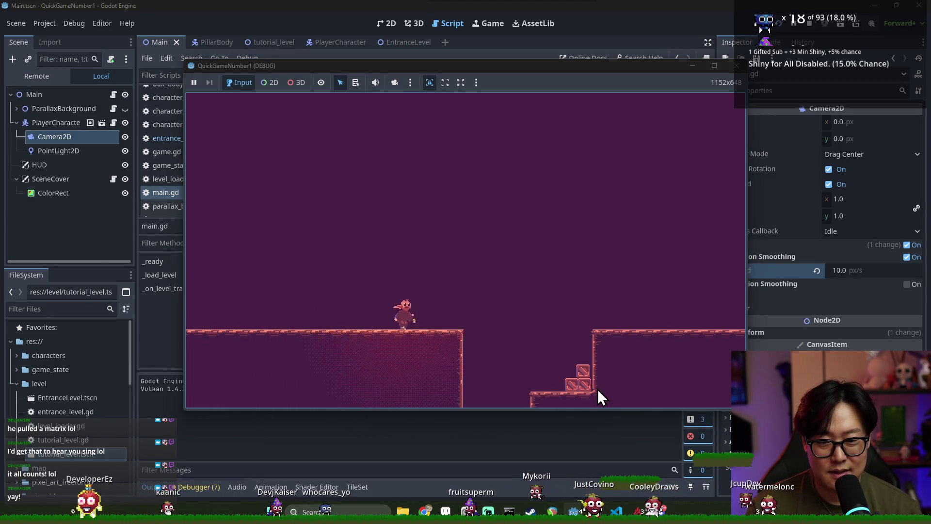
pyautogui.press('space')
pyautogui.press('Right')
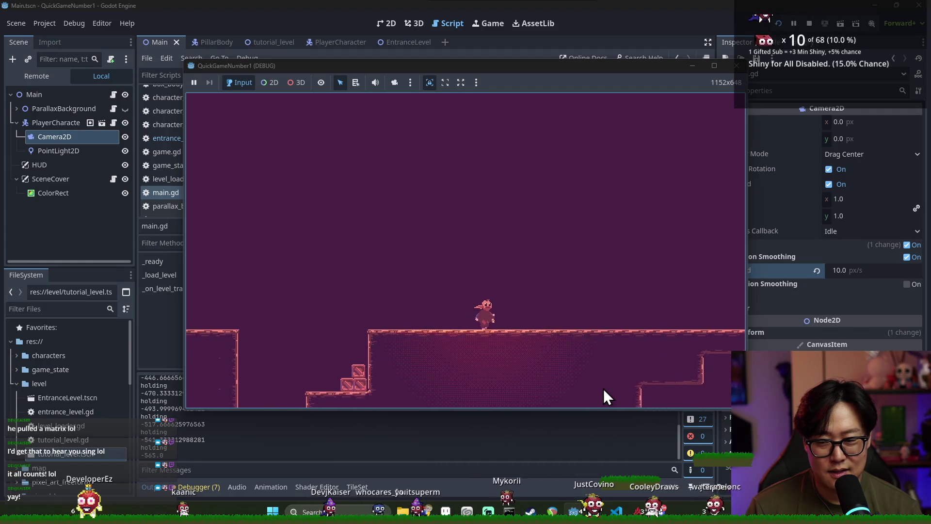
pyautogui.press('Right')
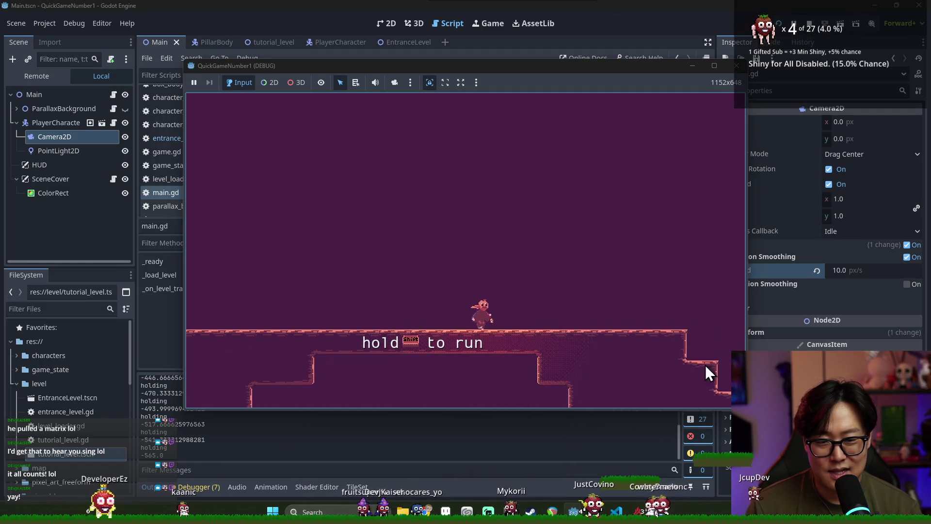
pyautogui.press('Right')
pyautogui.press('space')
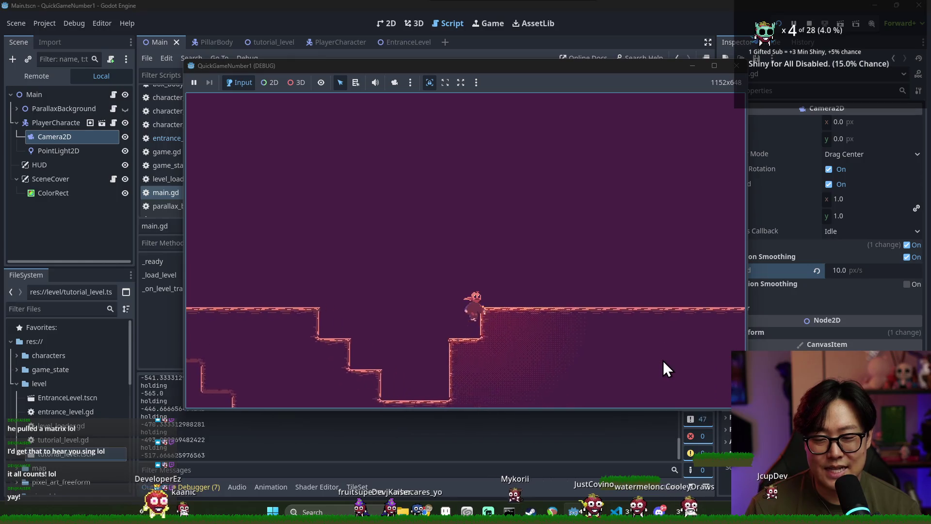
pyautogui.press('Right')
pyautogui.press('space')
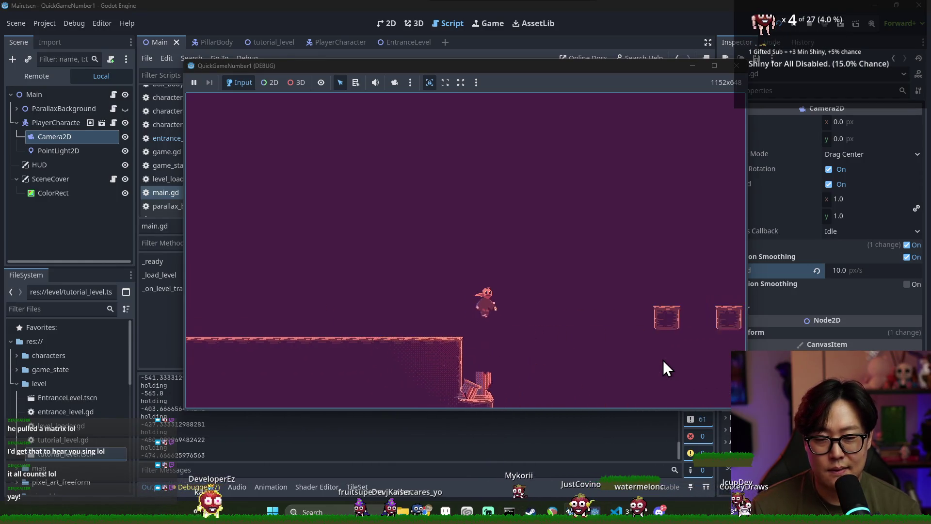
pyautogui.press('Right')
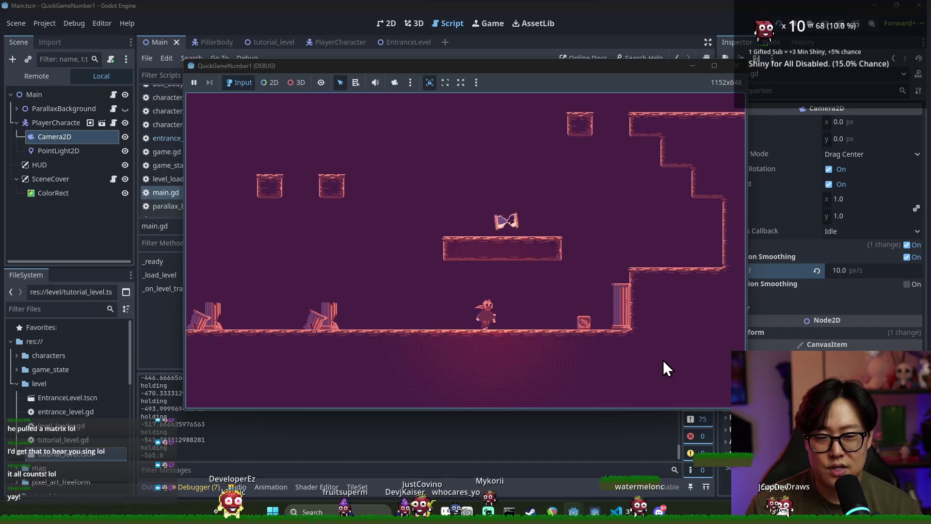
# Enter the colonnade level, climb the raised platforms, and drop into the shaft.
pyautogui.press('Right')
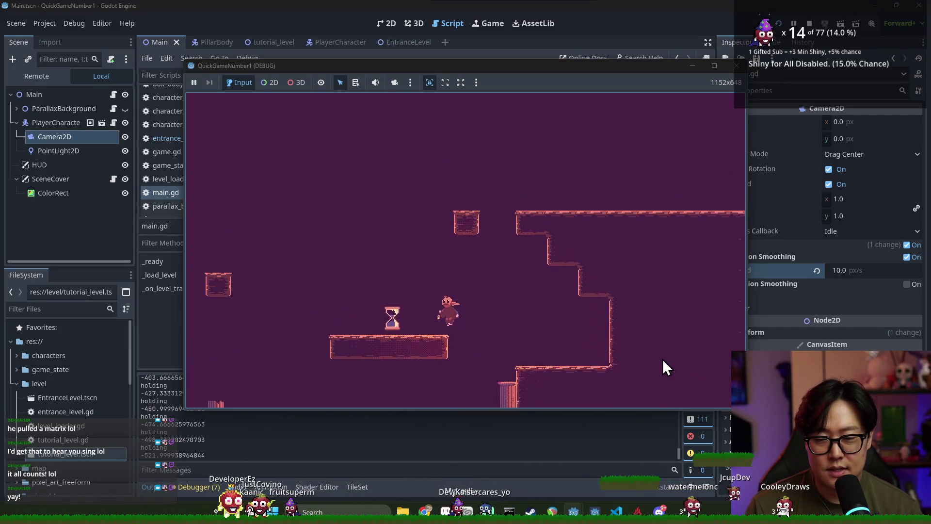
pyautogui.press('Right')
pyautogui.press('space')
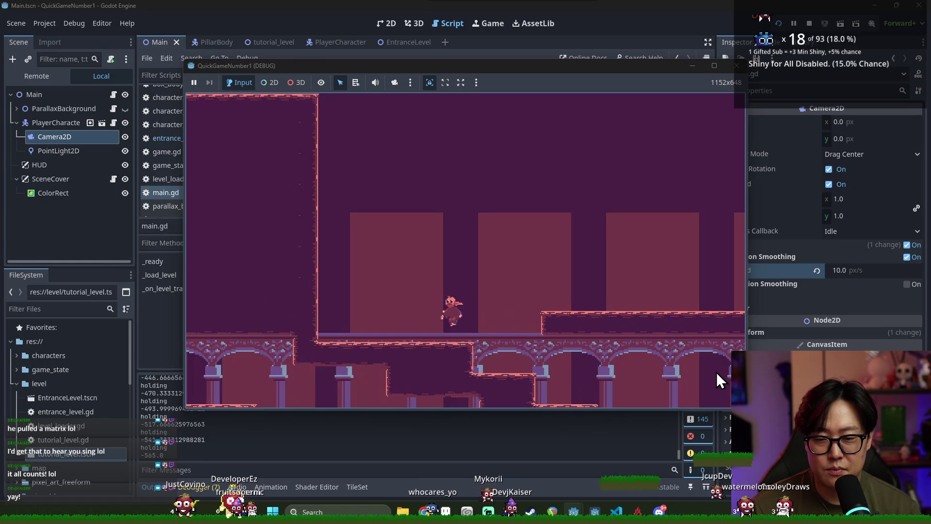
pyautogui.press('Right')
pyautogui.press('space')
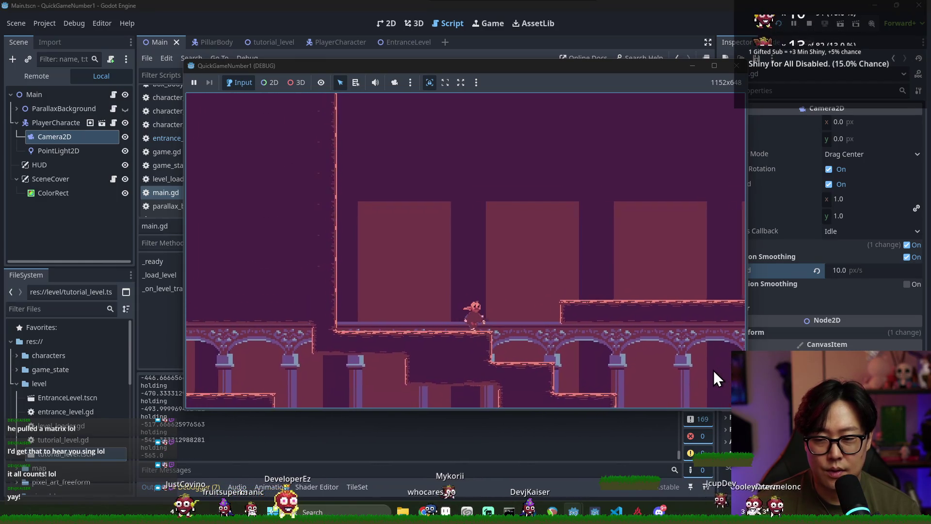
pyautogui.press('Right')
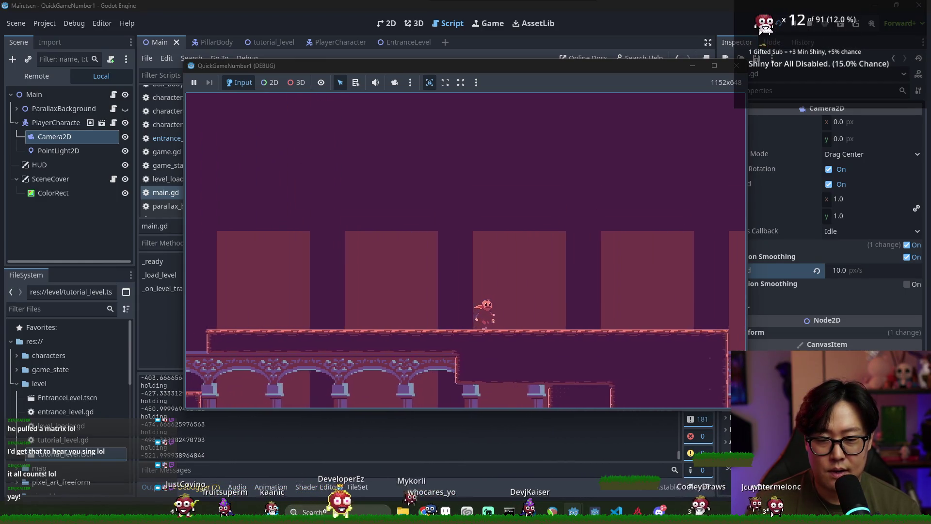
pyautogui.press('Right')
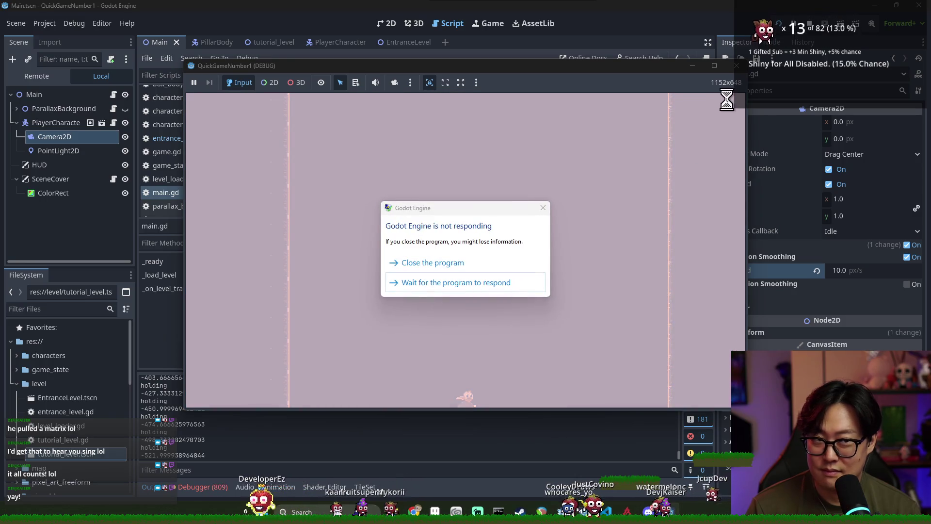
# Close the frozen game and select the previous_level.queue_free() line in main.gd.
pyautogui.click(490, 266)
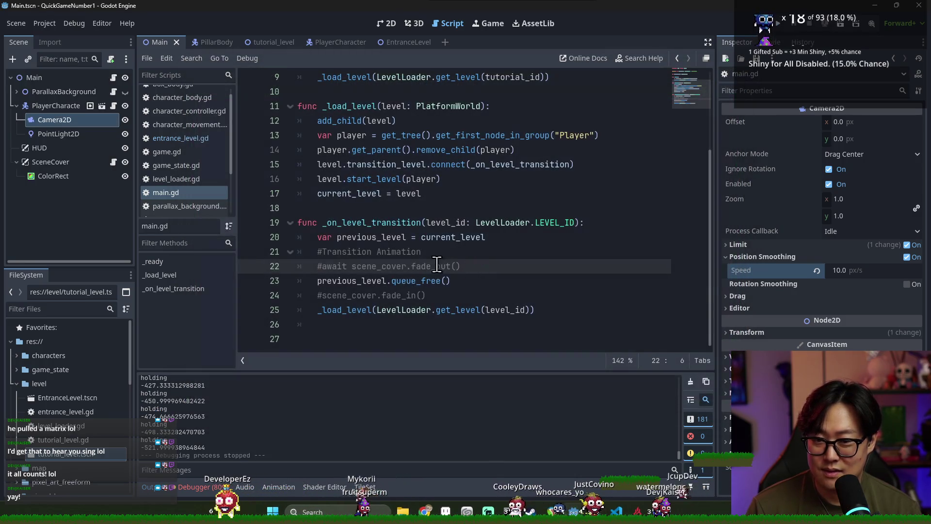
pyautogui.click(347, 281)
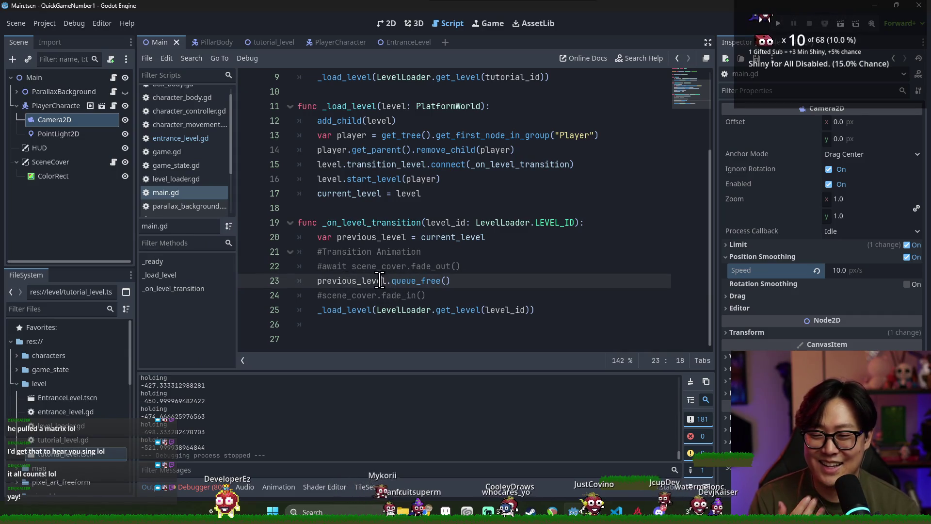
pyautogui.tripleClick(380, 280)
pyautogui.hotkey('ctrl', 'c')
pyautogui.click(366, 238)
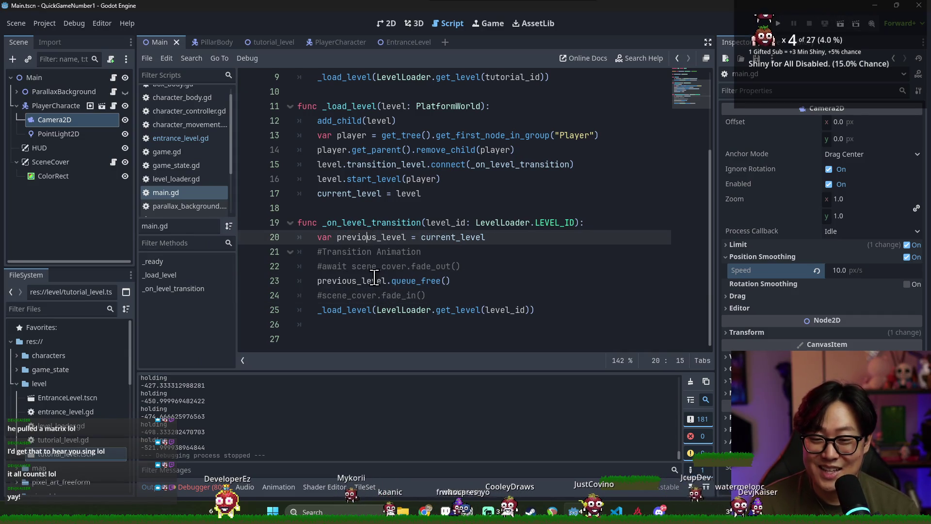
pyautogui.click(321, 276)
pyautogui.hotkey('ctrl', 's')
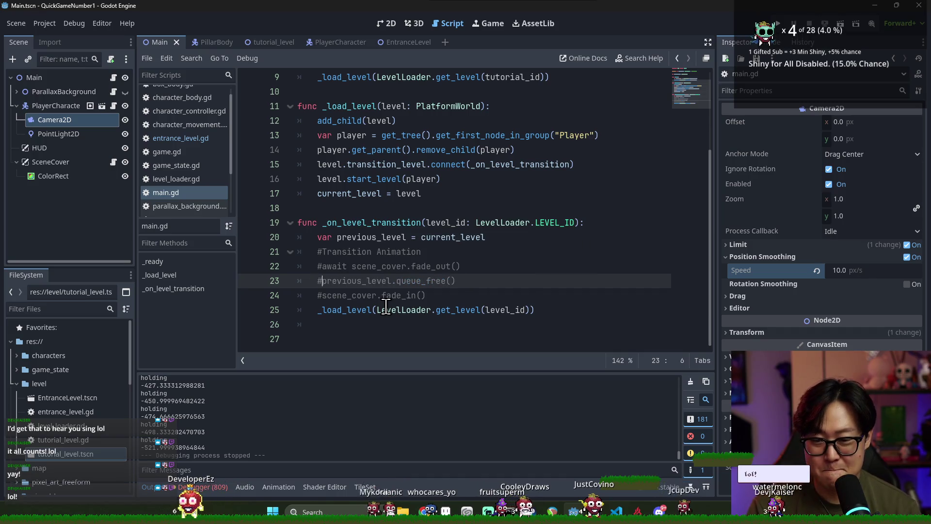
# Move the queue_free() call to just below the fade_out line and save.
pyautogui.tripleClick(371, 286)
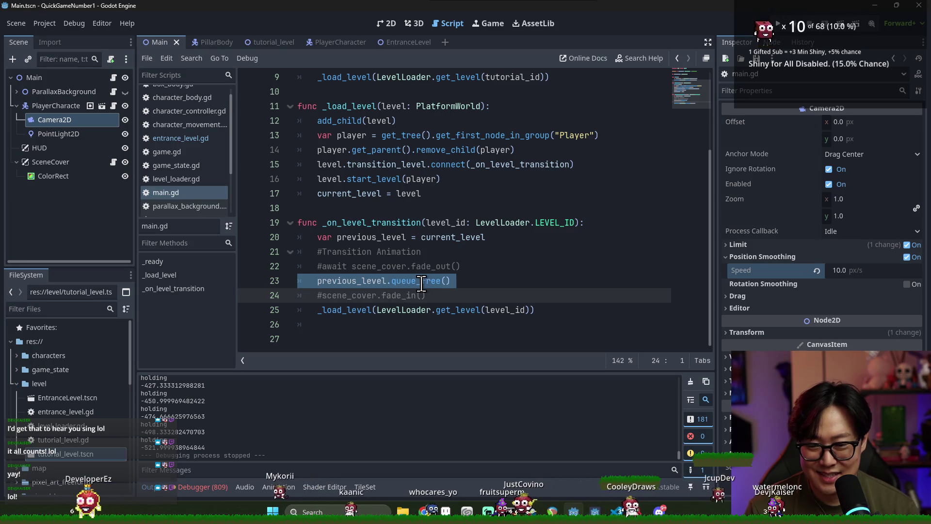
pyautogui.moveTo(420, 283)
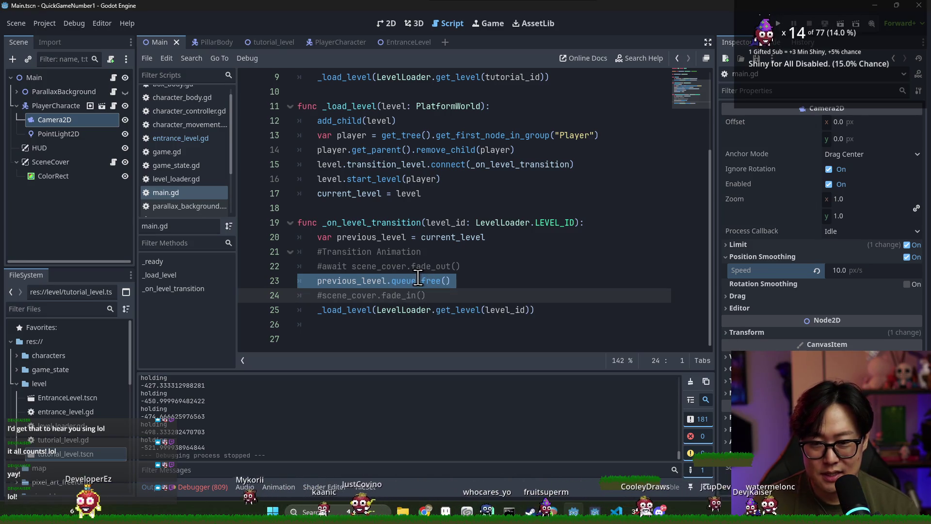
pyautogui.press('BackSpace')
pyautogui.click(321, 266)
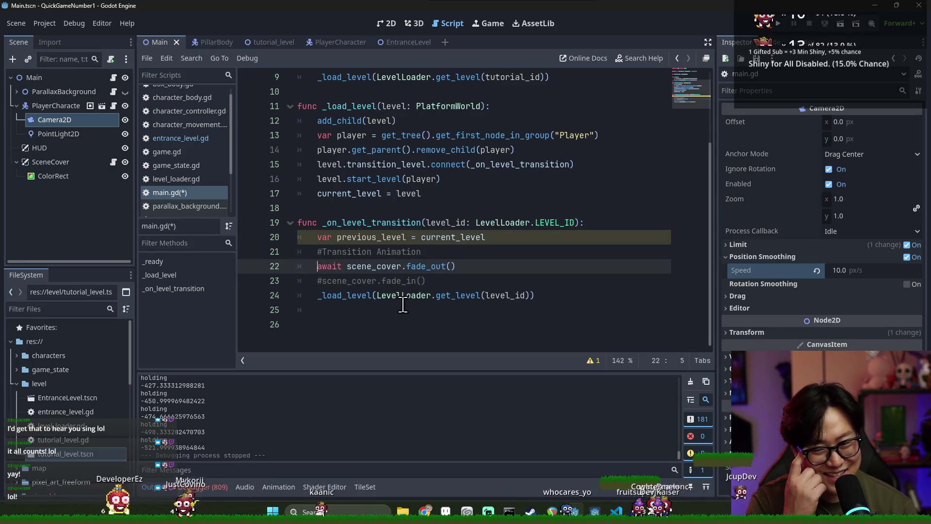
pyautogui.press('Return')
pyautogui.hotkey('ctrl', 'v')
pyautogui.hotkey('ctrl', 's')
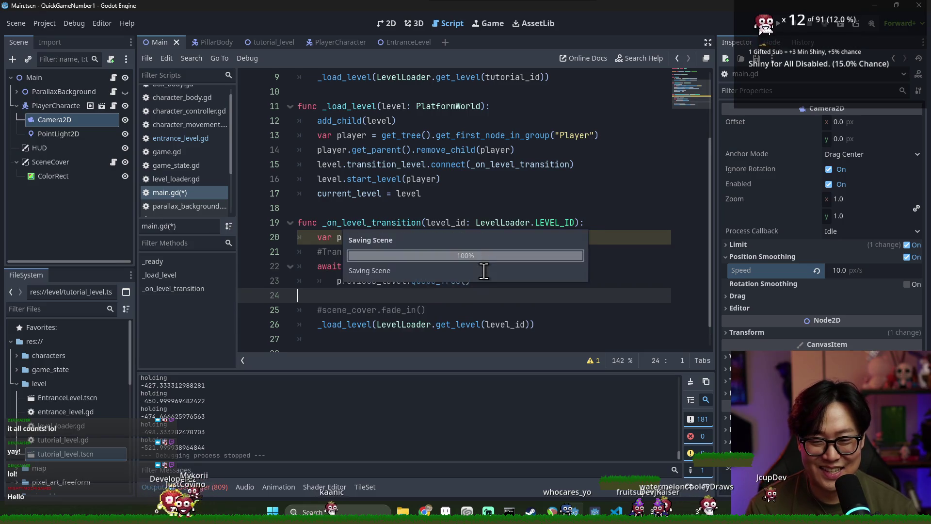
# Uncomment the fade_in call, remove the blank line and stray 's', then save.
pyautogui.click(340, 301)
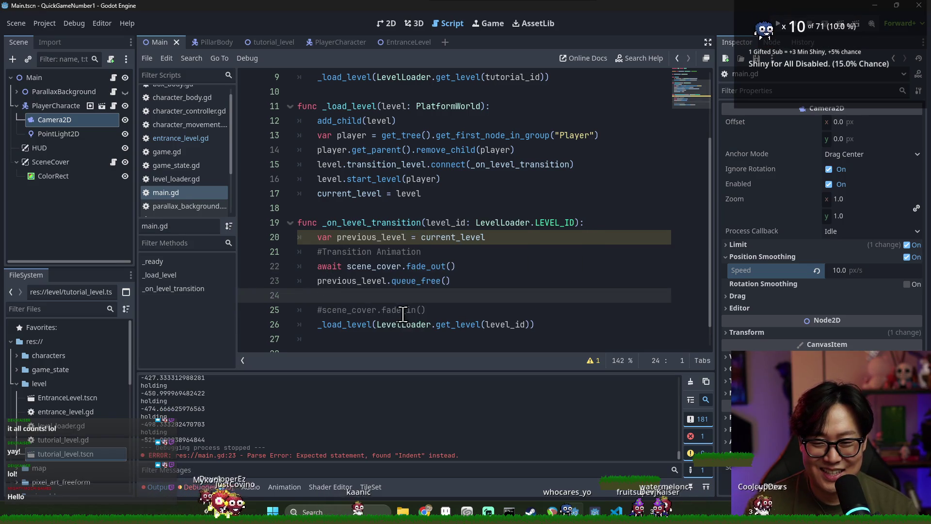
pyautogui.press('Delete')
pyautogui.press('Delete')
pyautogui.press('Delete')
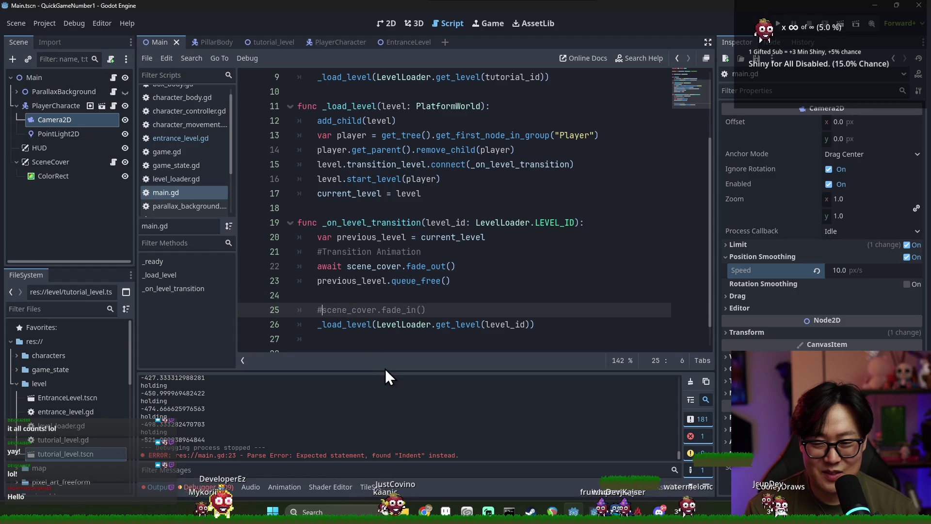
pyautogui.press('Tab')
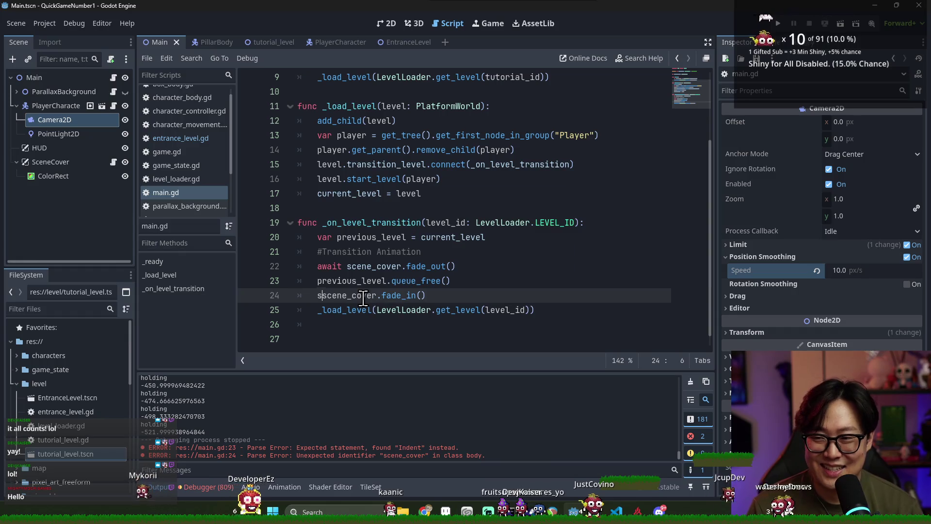
pyautogui.press('BackSpace')
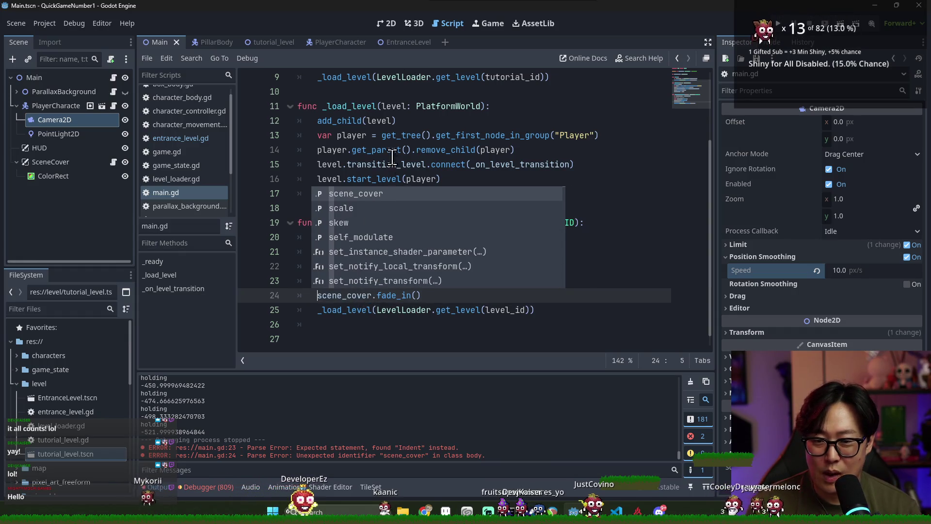
pyautogui.click(392, 150)
pyautogui.hotkey('ctrl', 's')
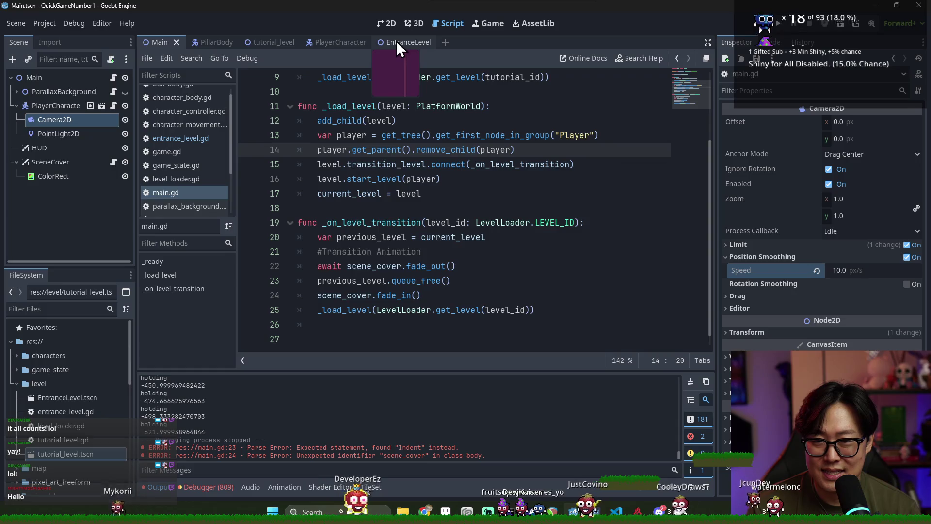
# Jump from the fade_in line to the _load_level definition.
pyautogui.click(389, 297)
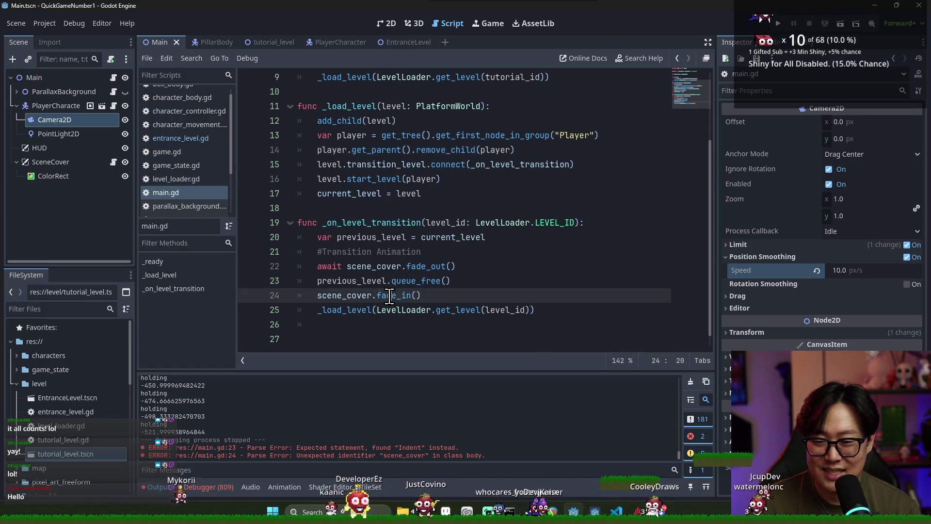
pyautogui.doubleClick(345, 310)
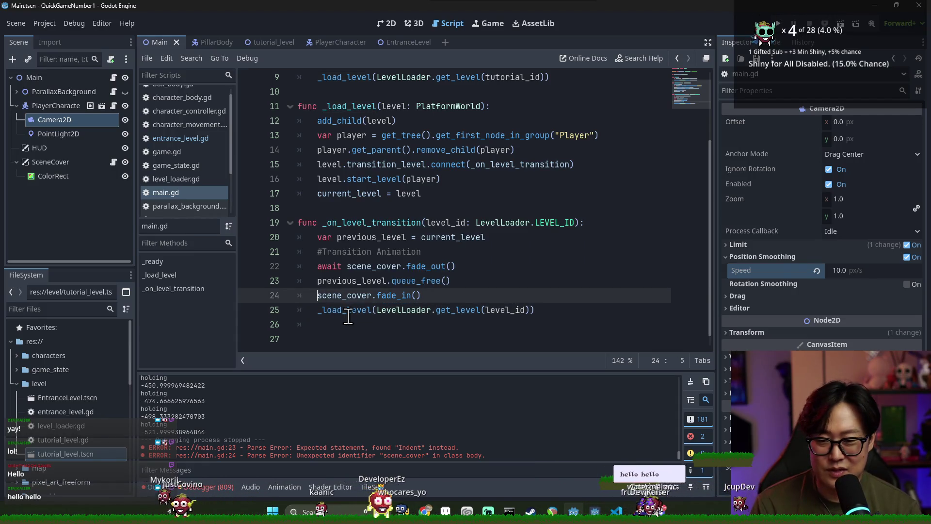
pyautogui.keyDown('ctrl'); pyautogui.click(347, 310); pyautogui.keyUp('ctrl')
# Trace start_level into game.gd and the EntranceLevel script's starting_position usage.
pyautogui.click(365, 281)
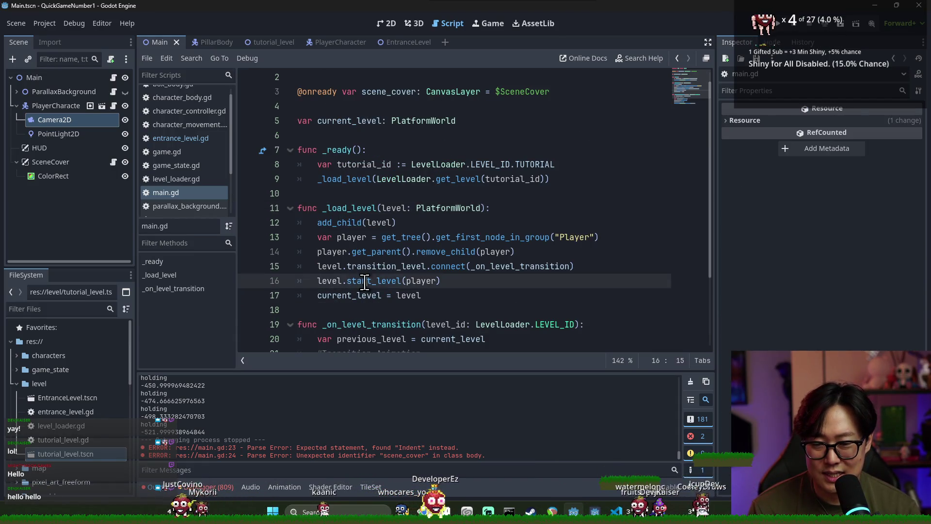
pyautogui.keyDown('ctrl'); pyautogui.click(362, 282); pyautogui.keyUp('ctrl')
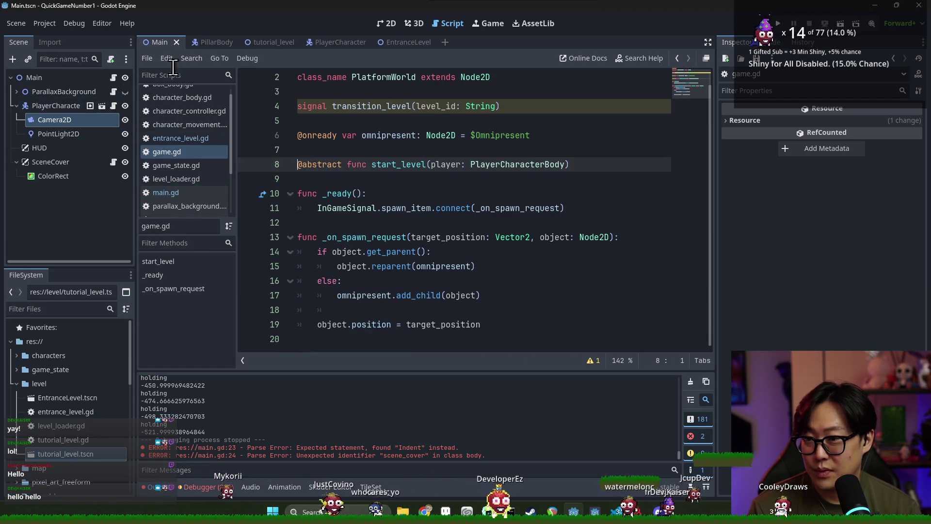
pyautogui.click(388, 42)
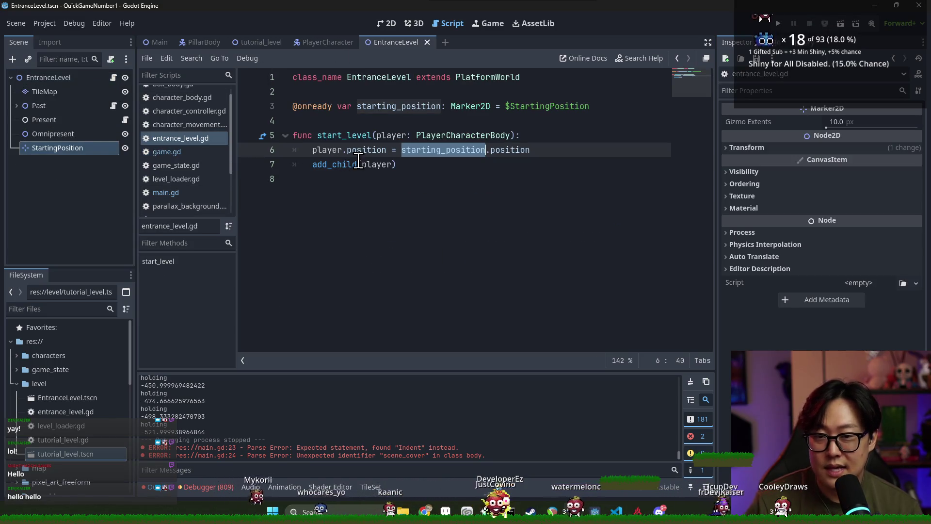
pyautogui.doubleClick(325, 150)
pyautogui.doubleClick(339, 164)
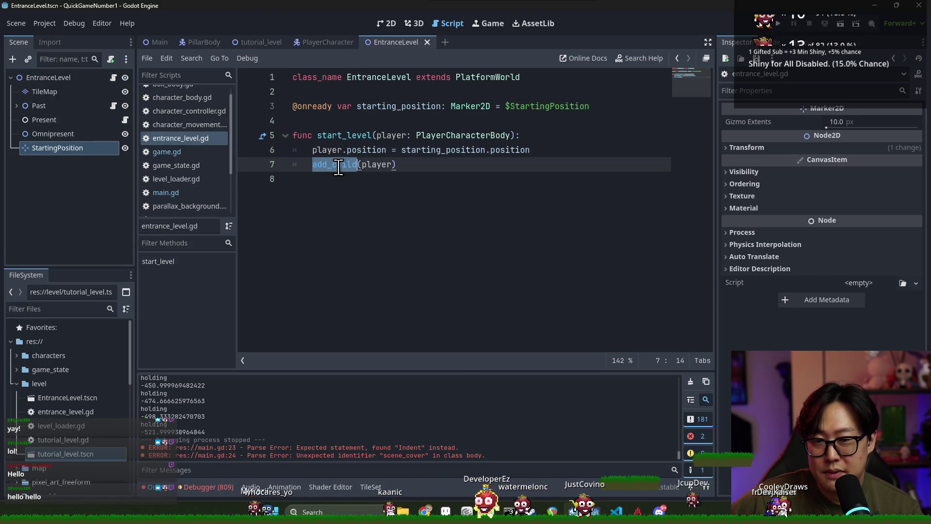
pyautogui.doubleClick(437, 150)
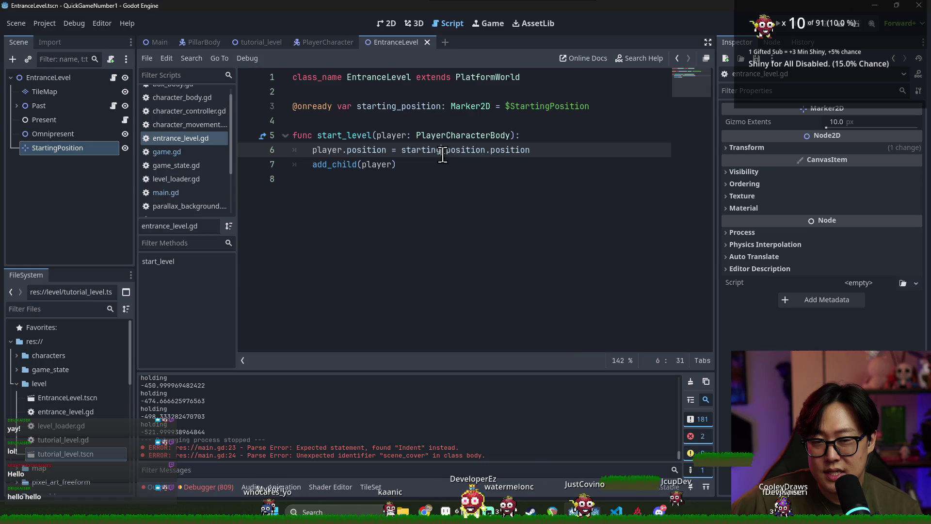
# Drag EntranceLevel's StartingPosition marker up to (164, -3614), save, and run the game.
pyautogui.click(388, 25)
pyautogui.click(92, 134)
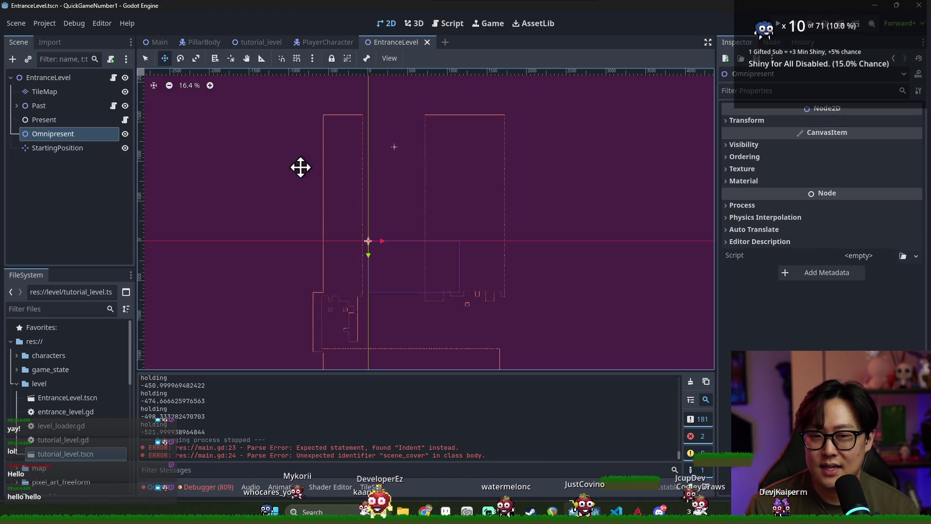
pyautogui.click(82, 151)
pyautogui.scroll(-5, 493, 168)
pyautogui.scroll(-4, 448, 170)
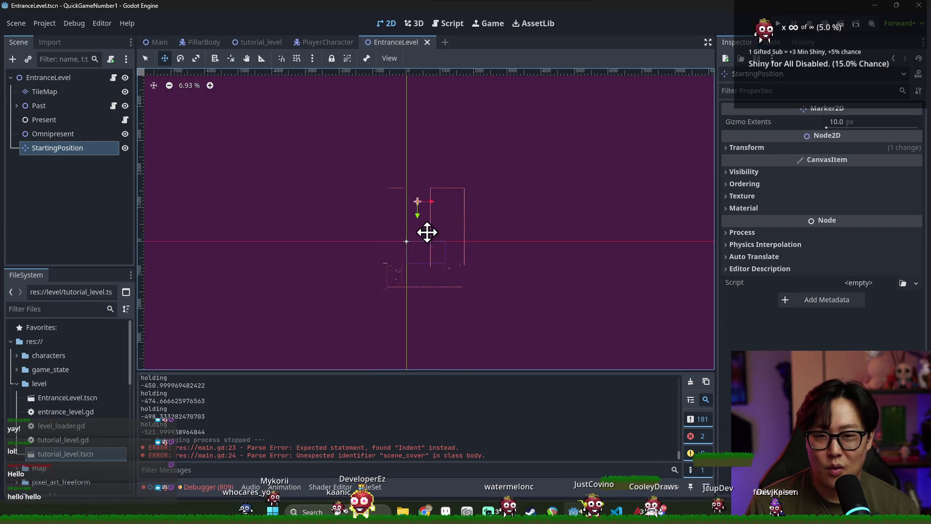
pyautogui.moveTo(427, 233)
pyautogui.mouseDown()
pyautogui.moveTo(431, 73)
pyautogui.moveTo(446, 118)
pyautogui.mouseUp()
pyautogui.press('F5')
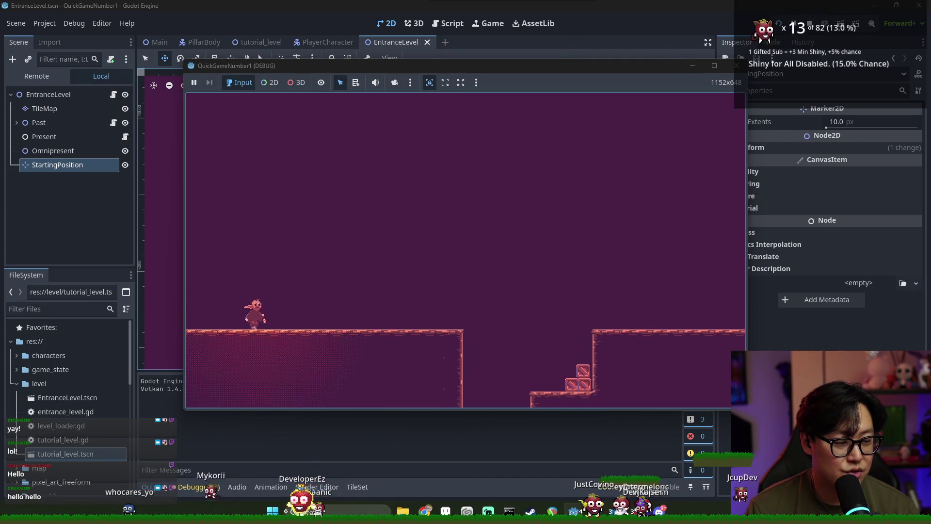
# Run the player right past the run hint and stairs, then jump onto the ledge by the pillar.
pyautogui.press('Right')
pyautogui.press('space')
pyautogui.press('Right')
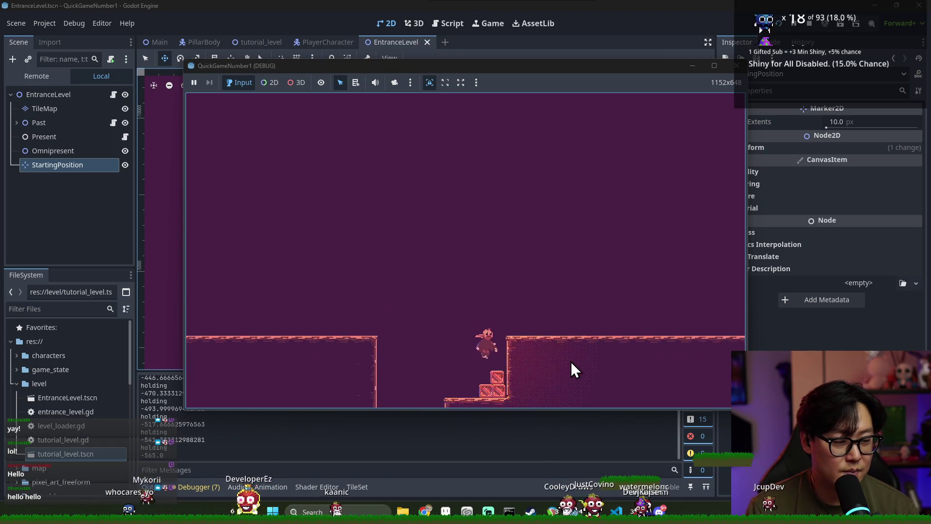
pyautogui.press('Right')
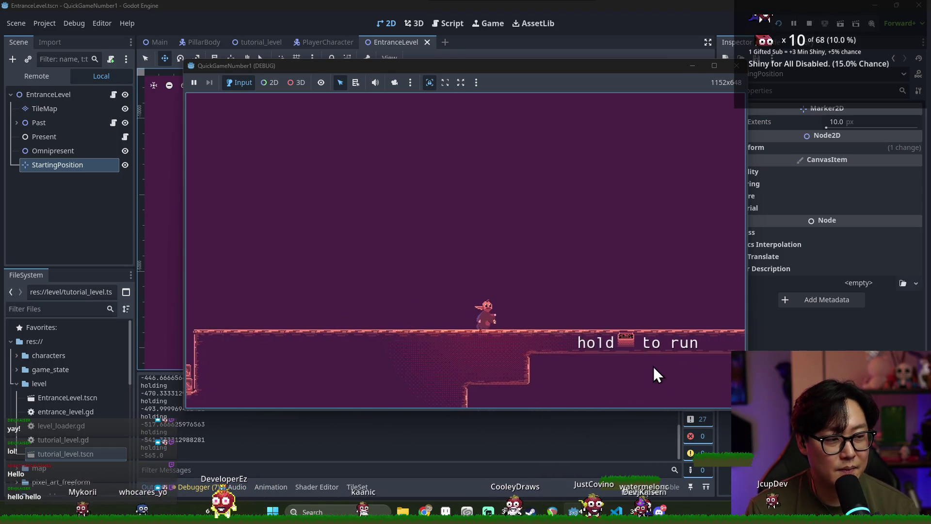
pyautogui.press('Right')
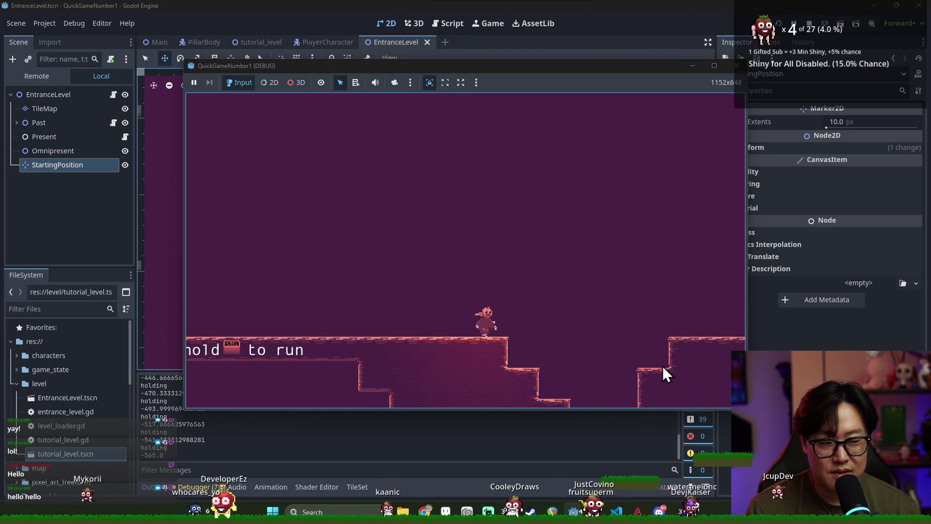
pyautogui.press('Right')
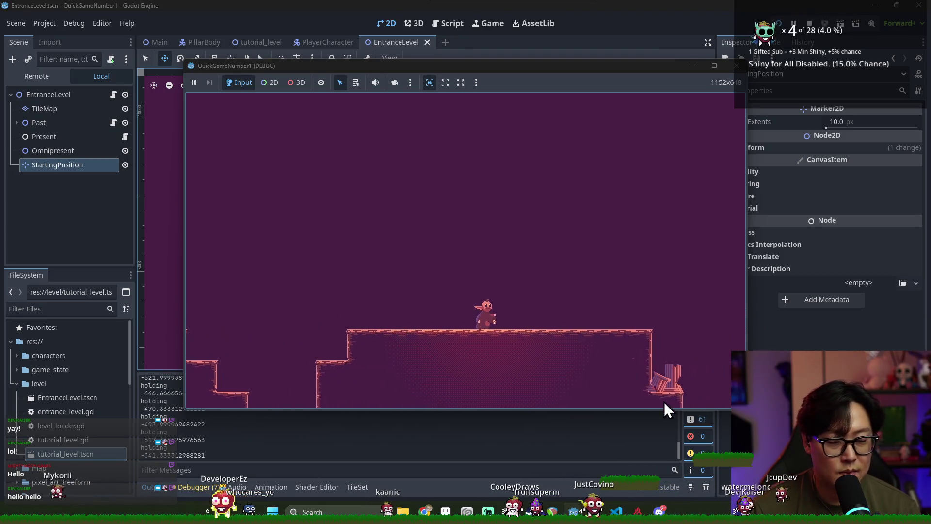
pyautogui.press('Right')
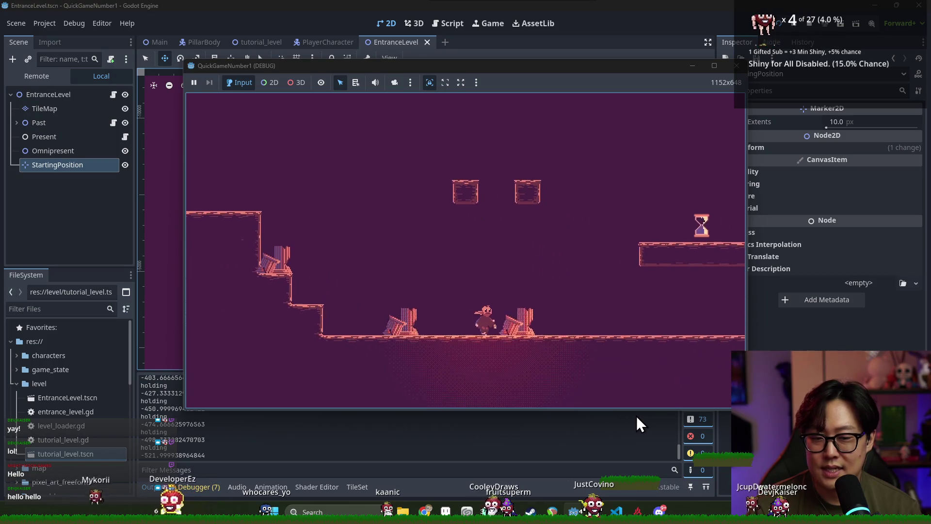
pyautogui.press('Right')
pyautogui.press('space')
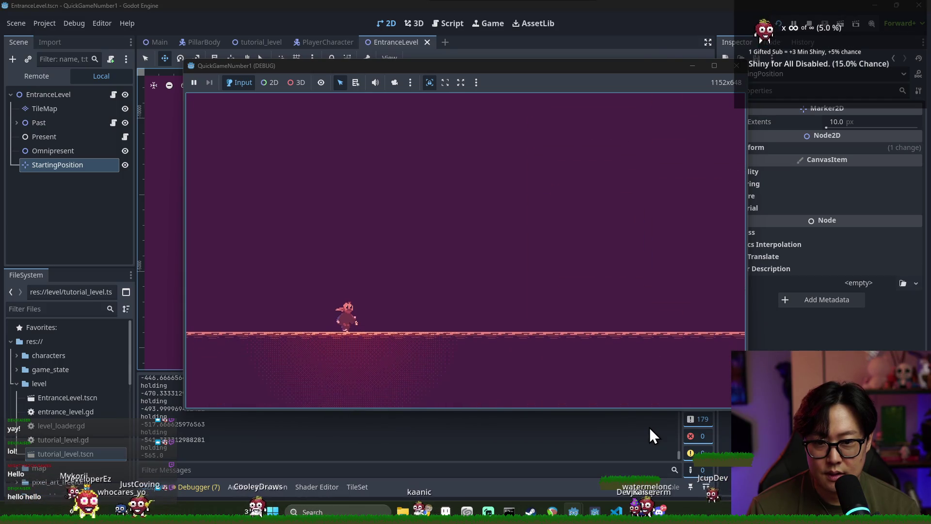
# Disable Position Smoothing on the Main scene's Camera2D, save, and launch the game.
pyautogui.press('F8')
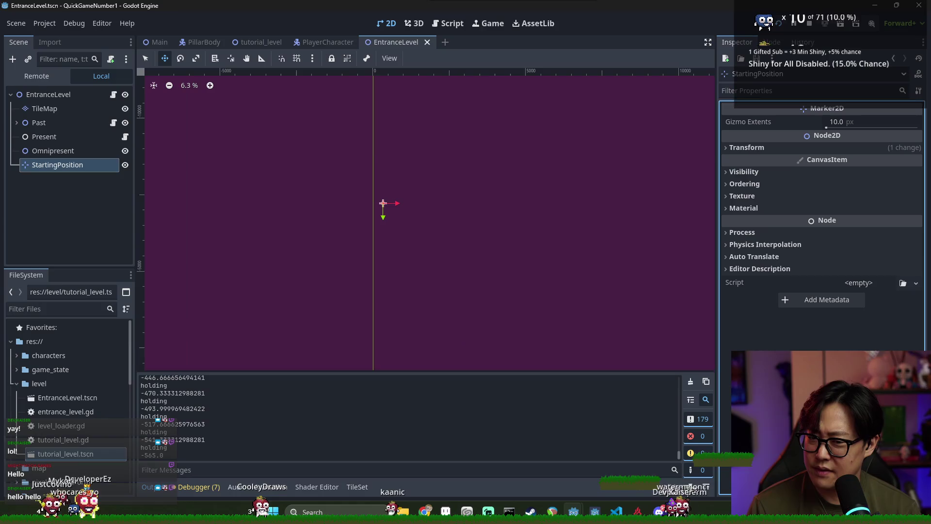
pyautogui.scroll(-8, 571, 236)
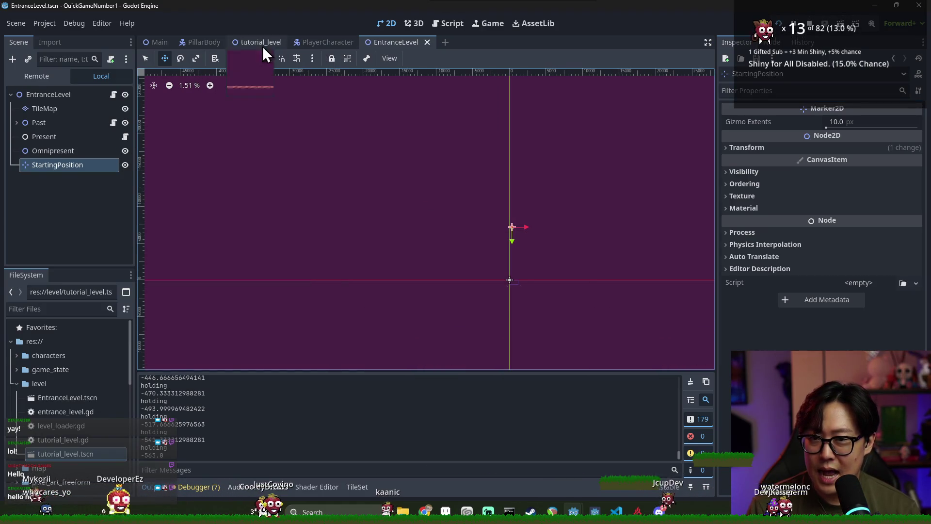
pyautogui.click(164, 46)
pyautogui.scroll(1, 556, 196)
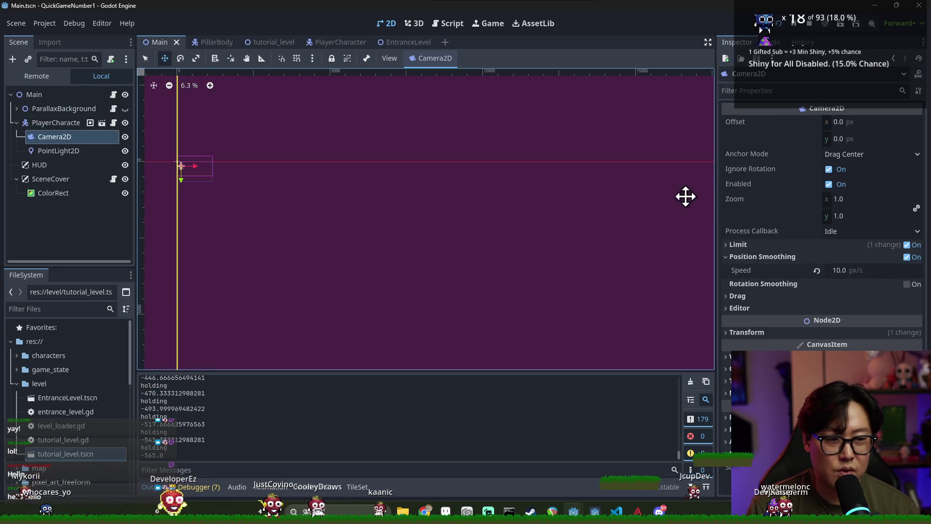
pyautogui.click(907, 257)
pyautogui.hotkey('ctrl', 's')
pyautogui.press('F5')
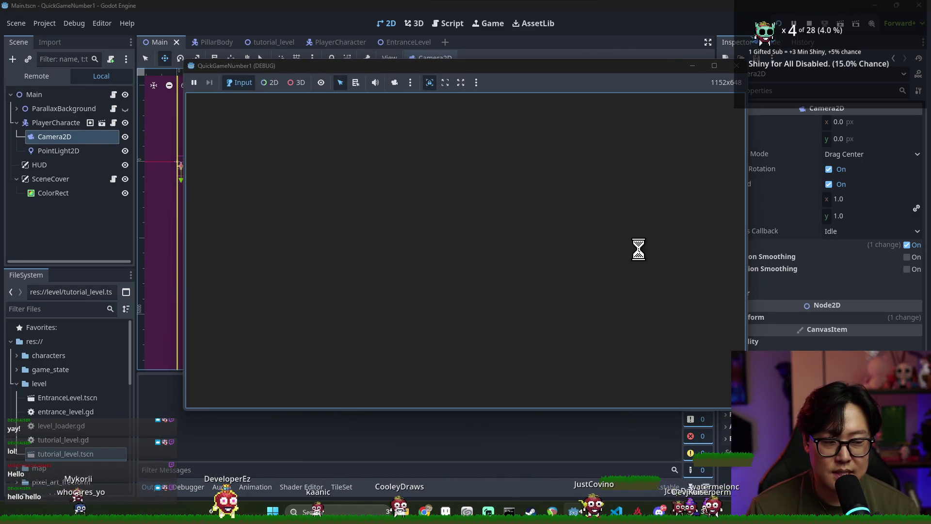
# Play through to the hourglass and the next level's upper floor, then stop the game.
pyautogui.press('Right')
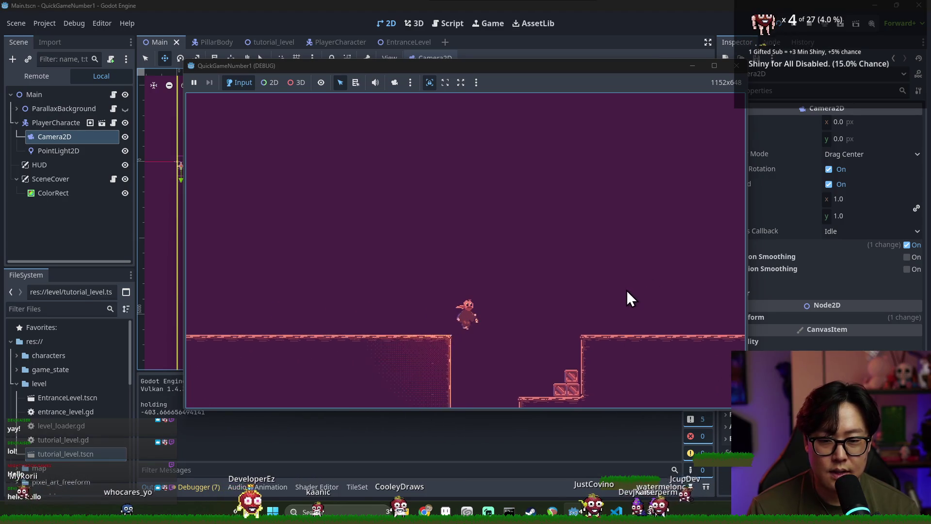
pyautogui.press('Right')
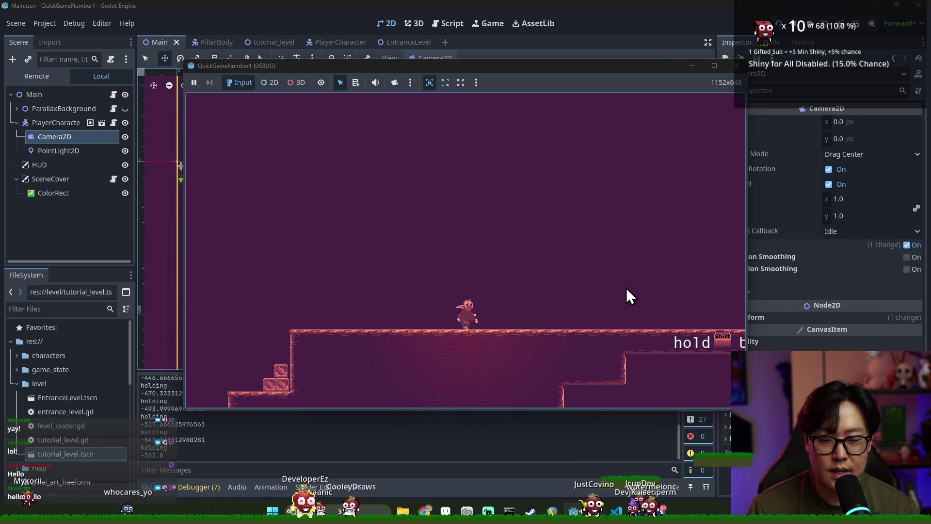
pyautogui.press('Right')
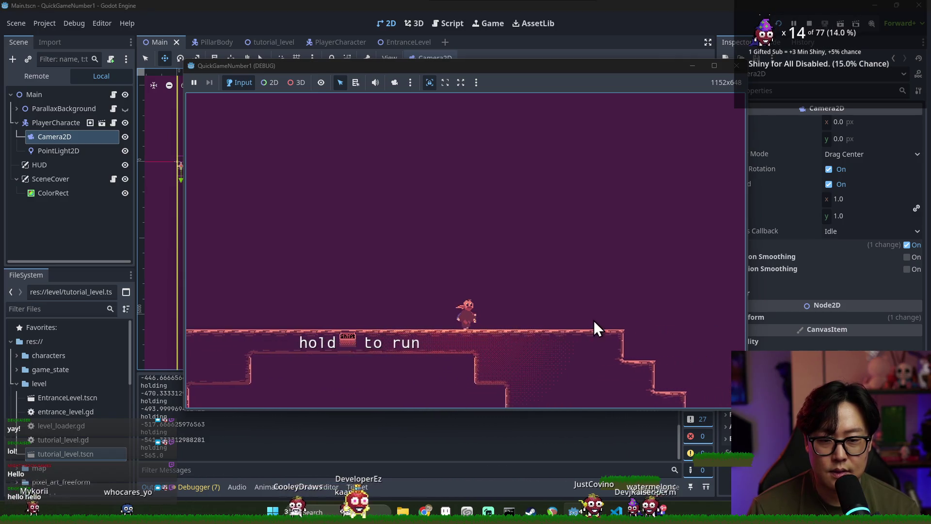
pyautogui.press('Right')
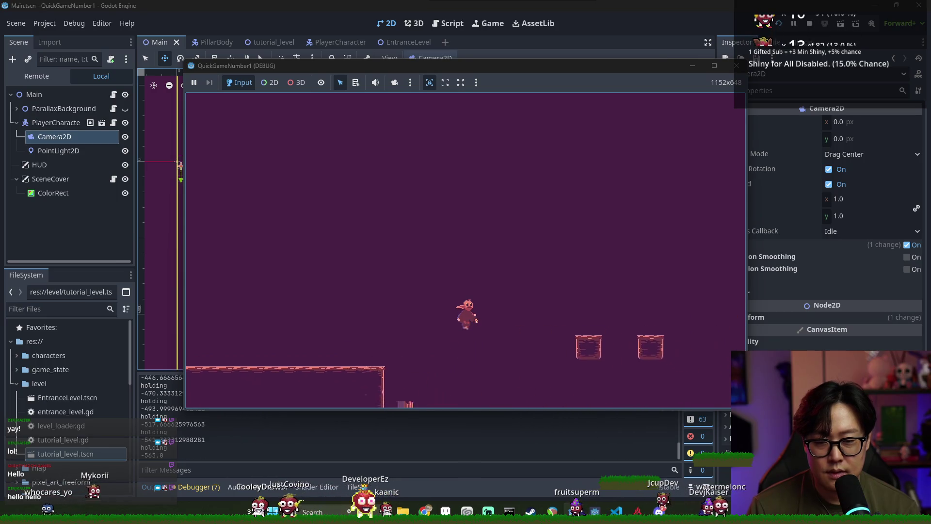
pyautogui.press('Right')
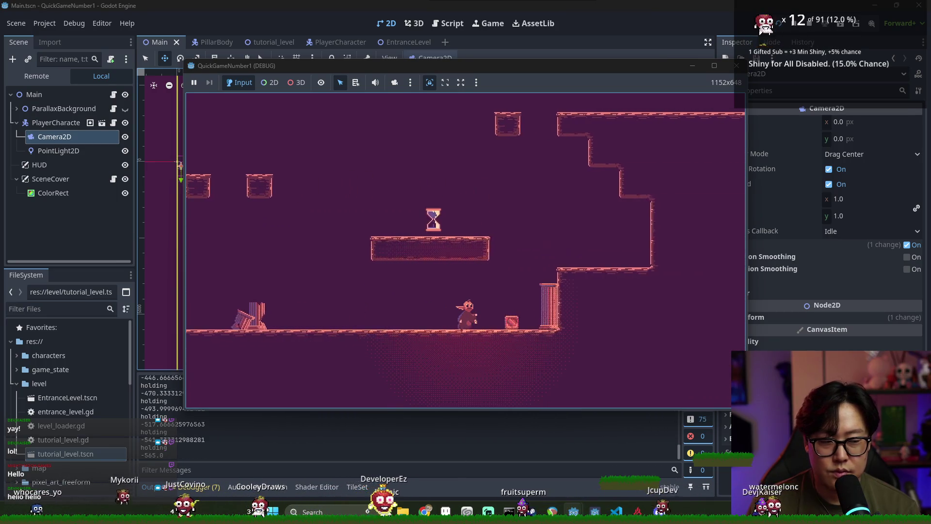
pyautogui.press('Right')
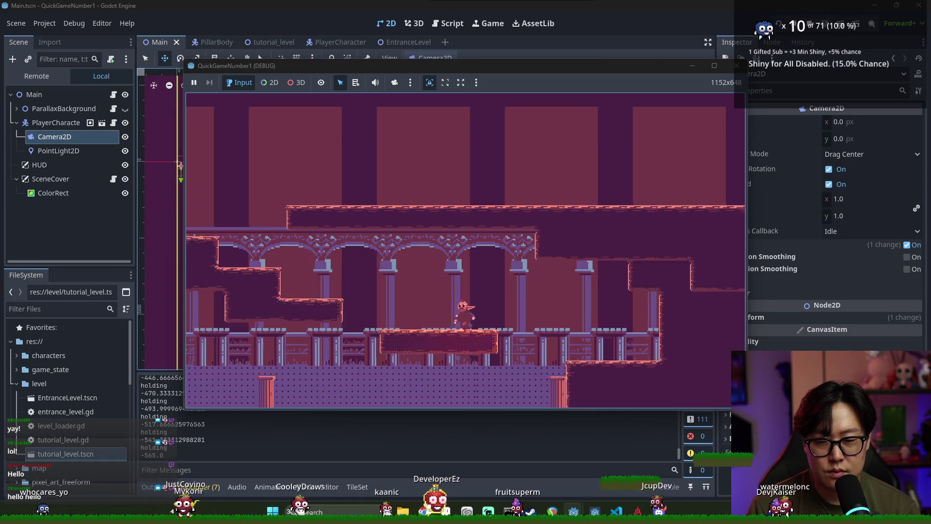
pyautogui.press('space')
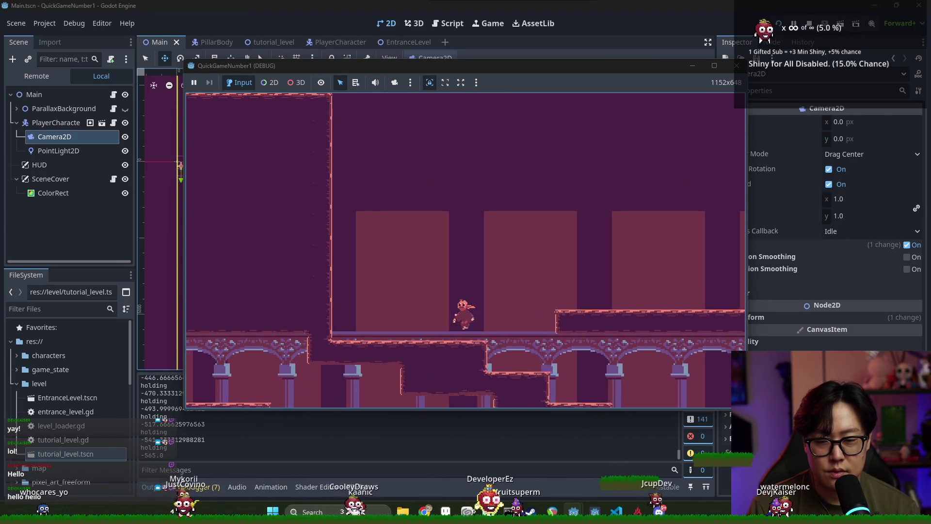
pyautogui.press('Right')
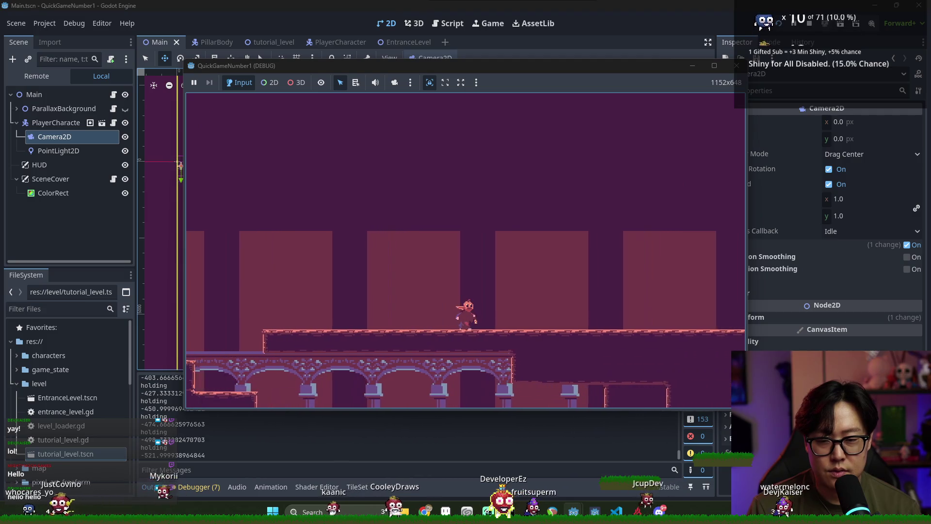
pyautogui.press('space')
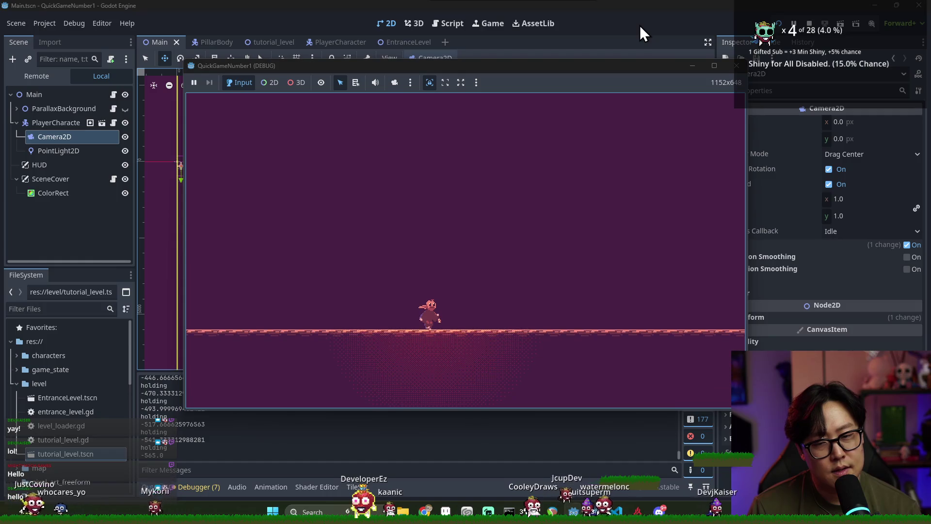
pyautogui.press('F8')
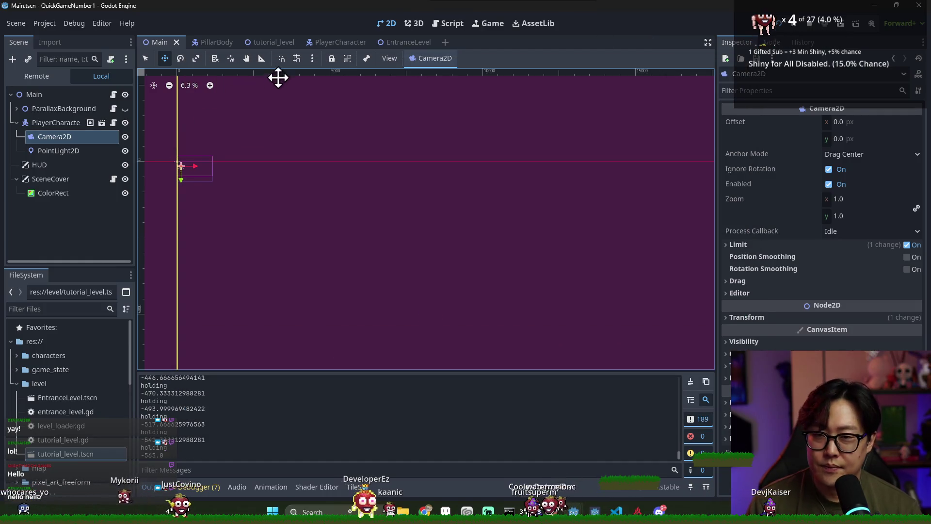
# Set the PlayerCharacter Movement node's Gravity Force to 20.
pyautogui.click(328, 49)
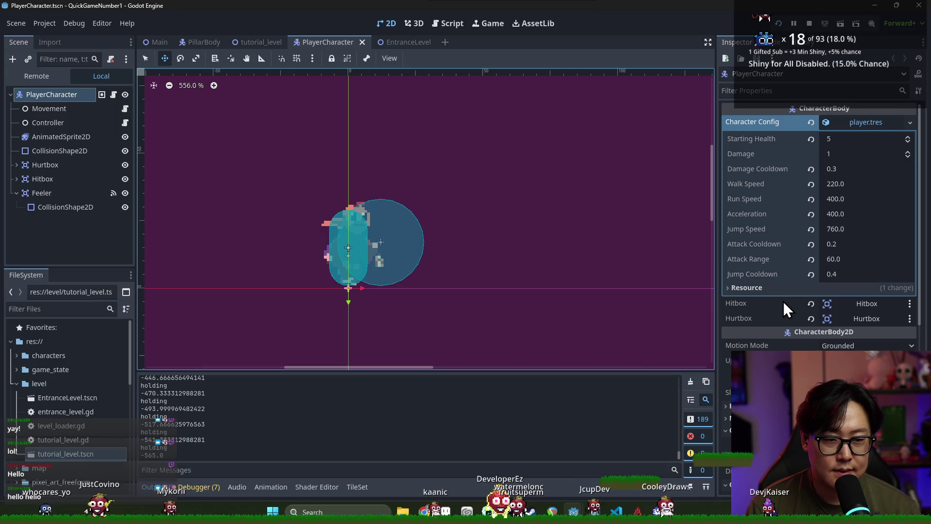
pyautogui.click(97, 112)
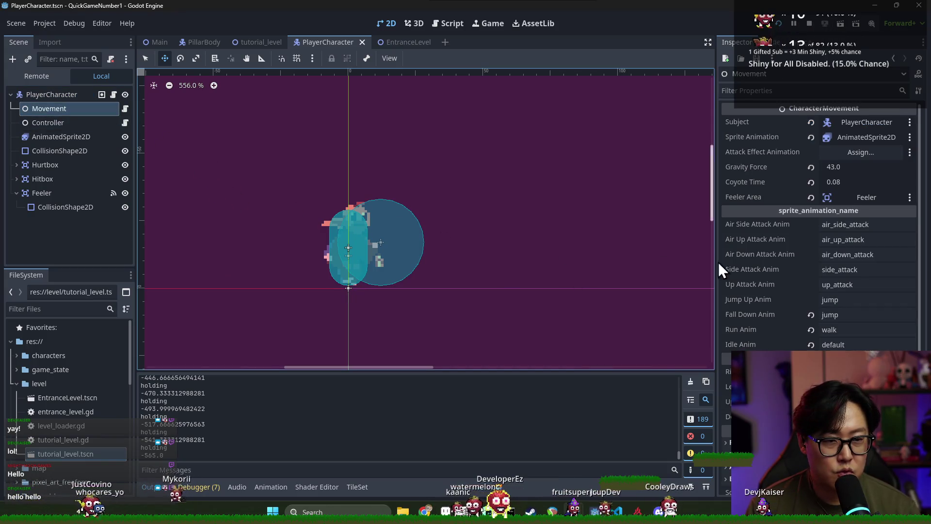
pyautogui.click(830, 168)
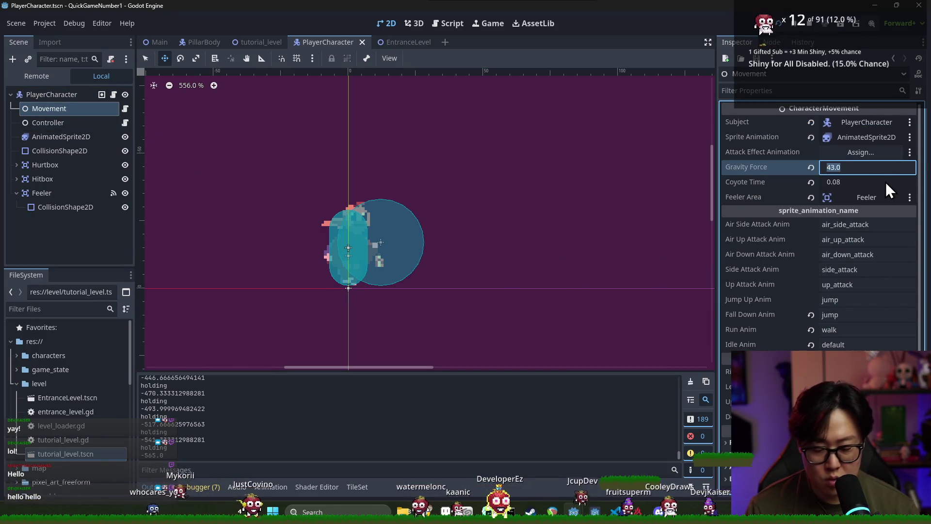
pyautogui.write('20')
pyautogui.press('Return')
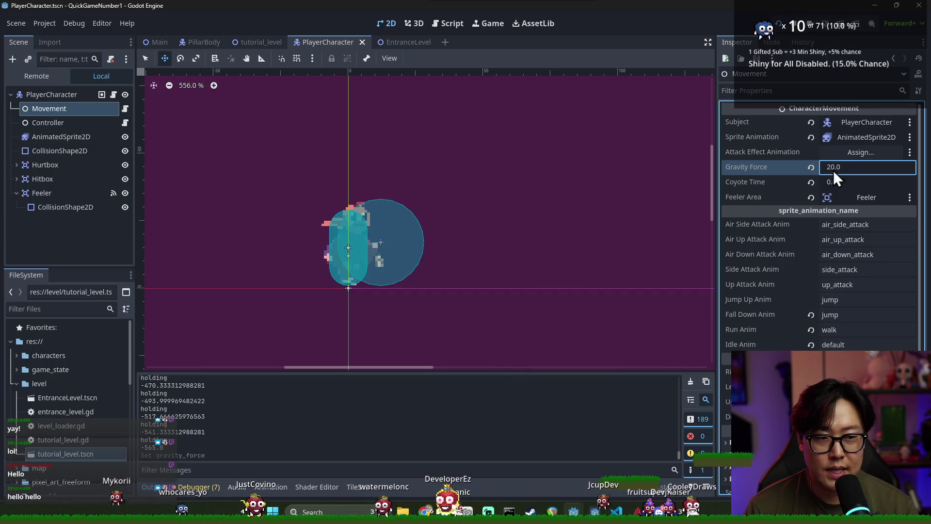
# Set the player config's Jump Speed to 300, save, and run the game.
pyautogui.click(63, 98)
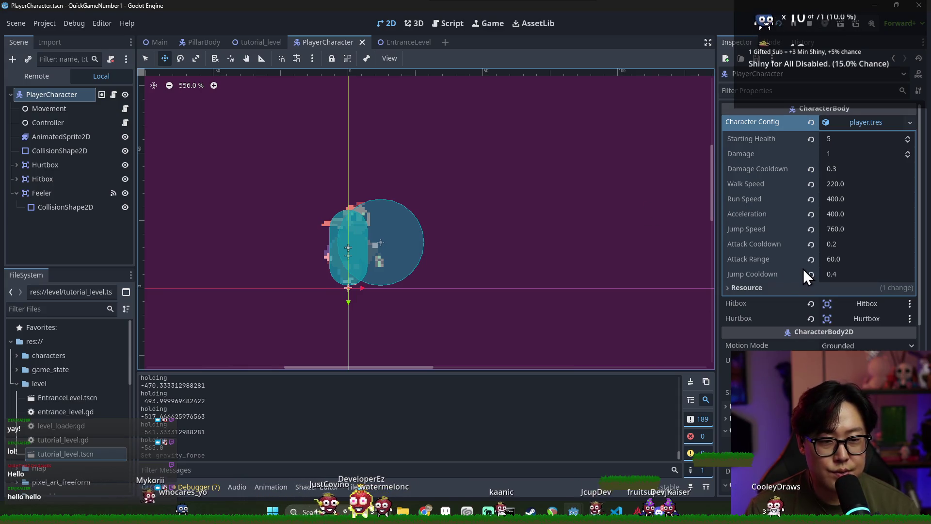
pyautogui.click(842, 228)
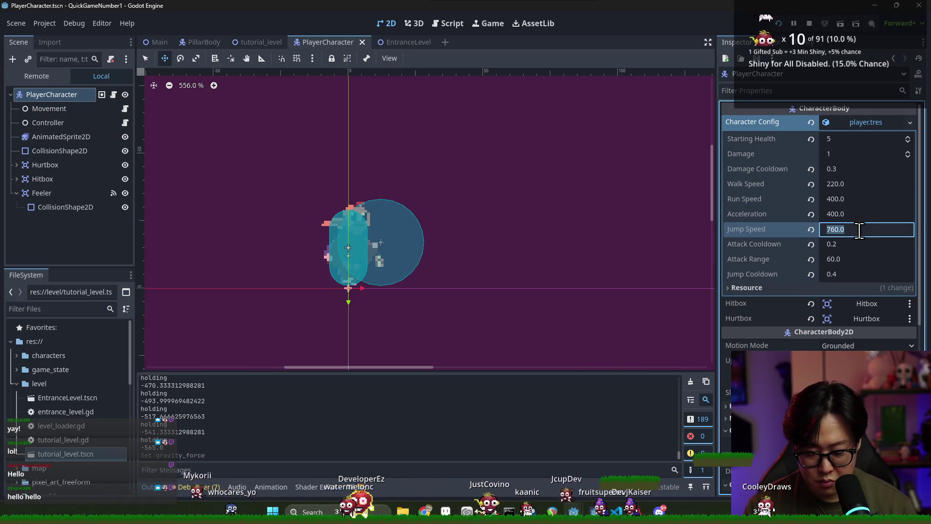
pyautogui.write('30')
pyautogui.press('Return')
pyautogui.hotkey('ctrl', 's')
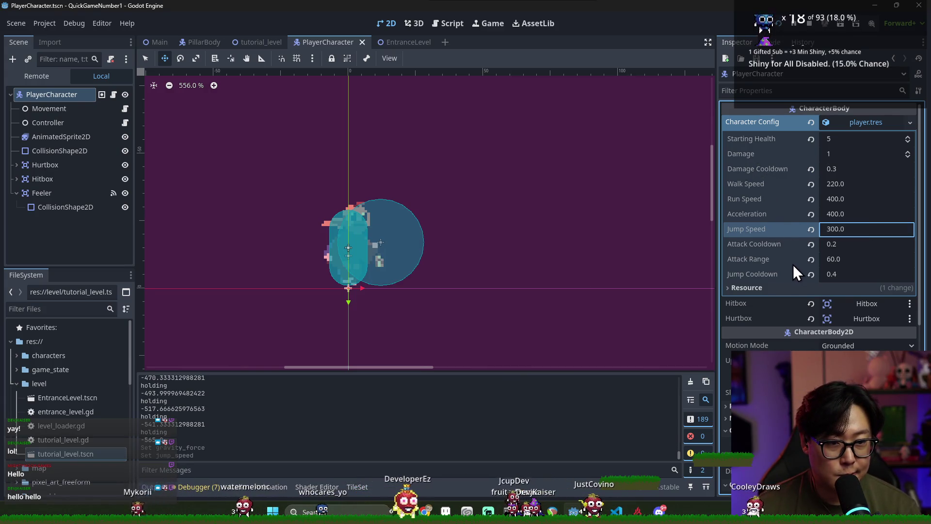
pyautogui.hotkey('ctrl', 's')
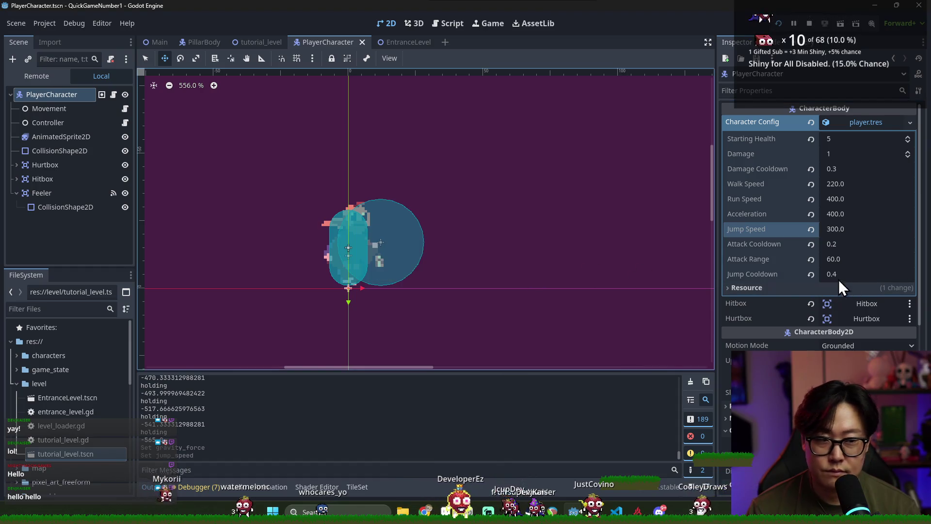
pyautogui.click(779, 23)
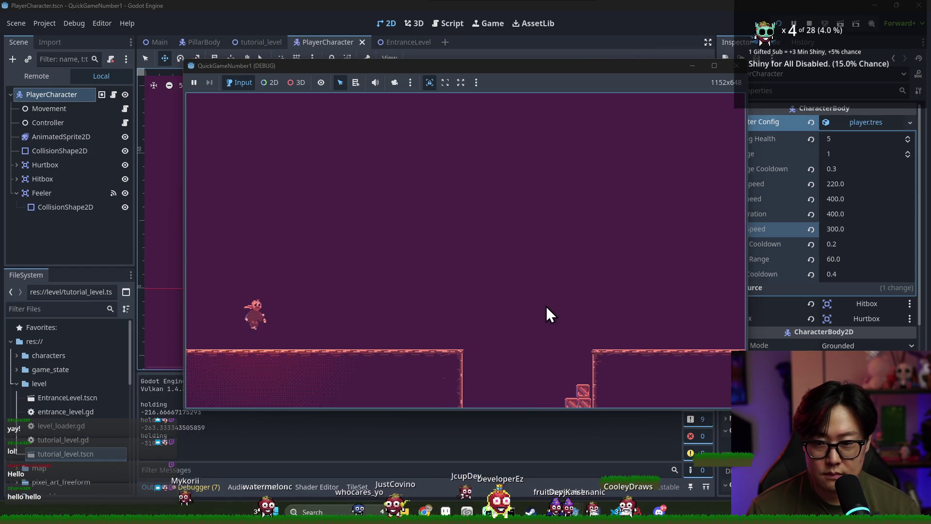
# Test the 300 jump around the first gap and pit, then stop the game.
pyautogui.press('Right')
pyautogui.press('space')
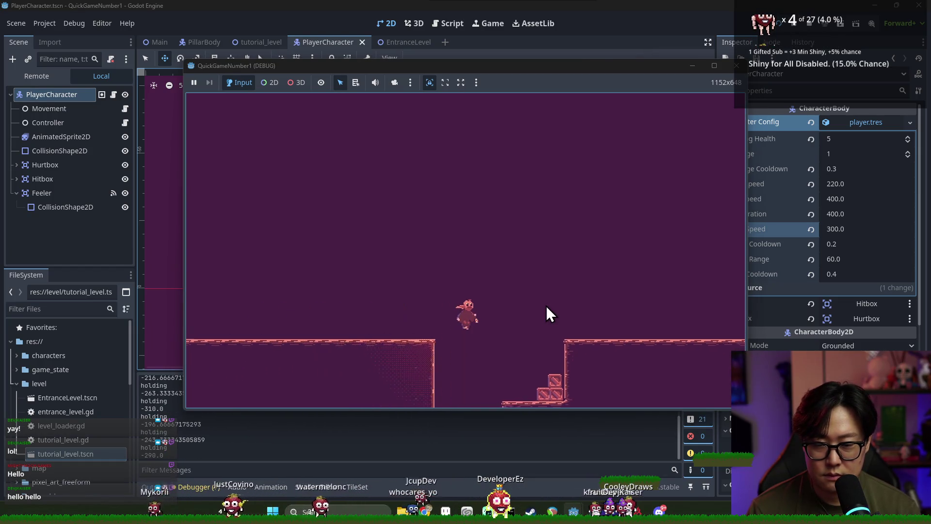
pyautogui.press('Left')
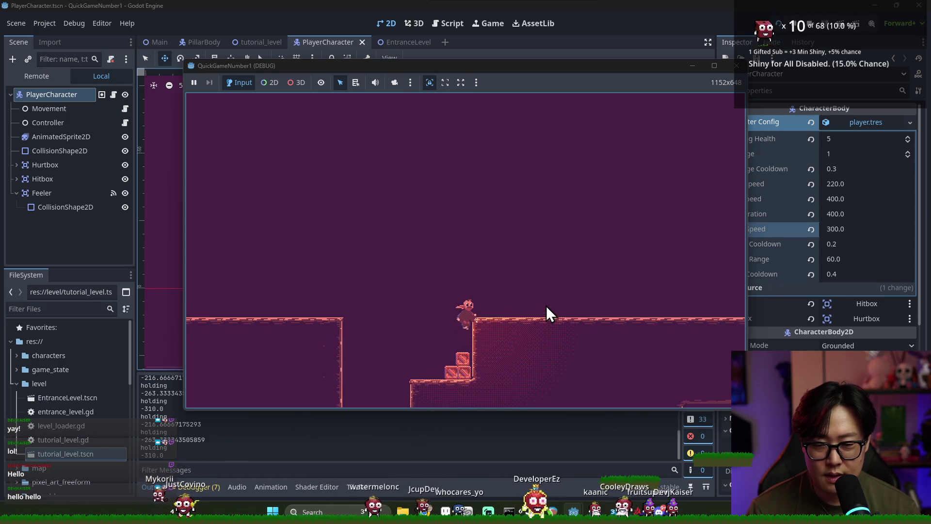
pyautogui.press('Left')
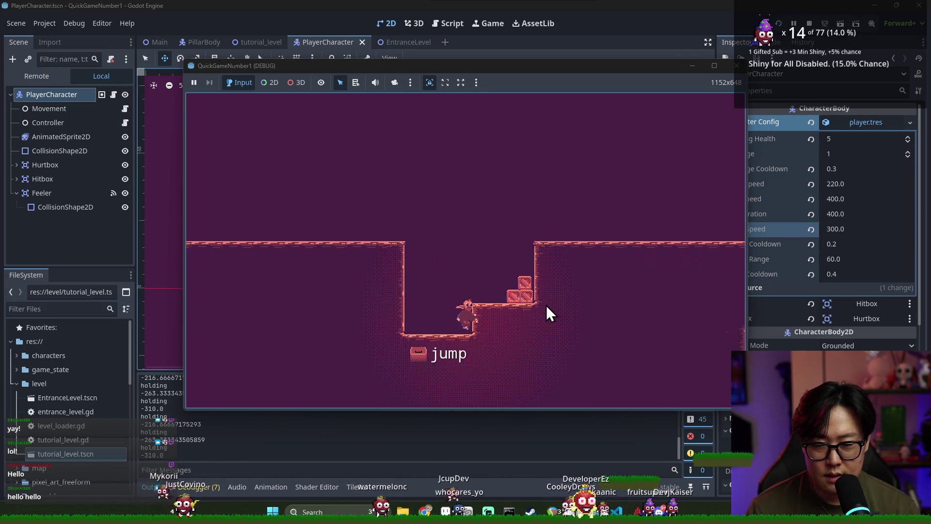
pyautogui.press('Right')
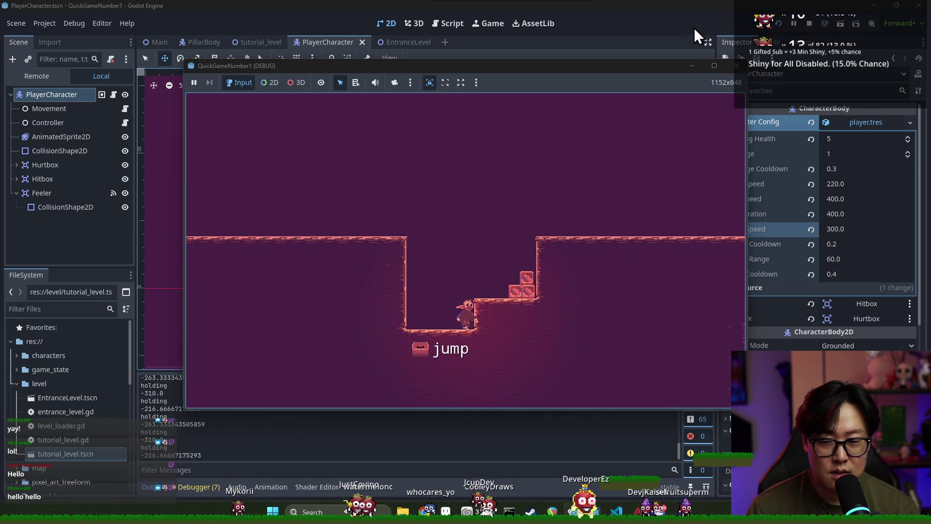
pyautogui.press('F8')
# Raise the player's Jump Speed to 560.0 and relaunch the game.
pyautogui.click(862, 230)
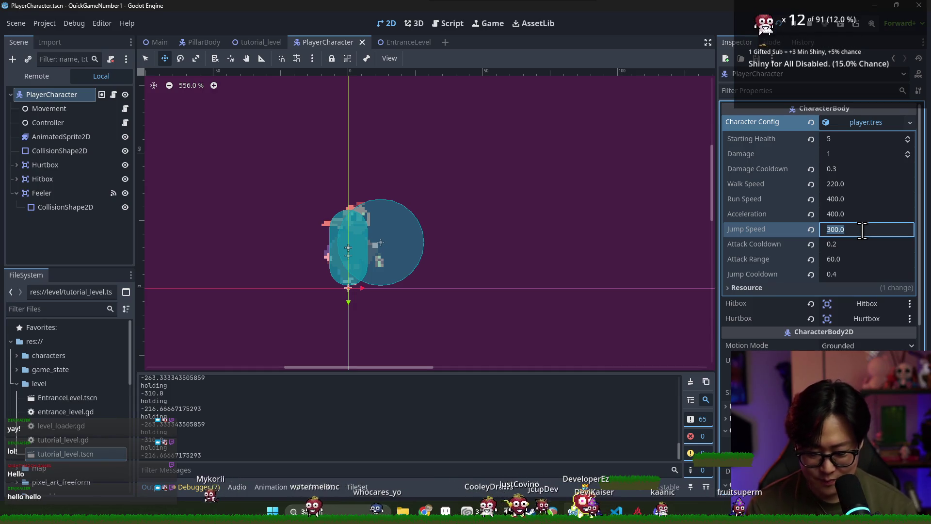
pyautogui.write('560')
pyautogui.press('Return')
pyautogui.press('F5')
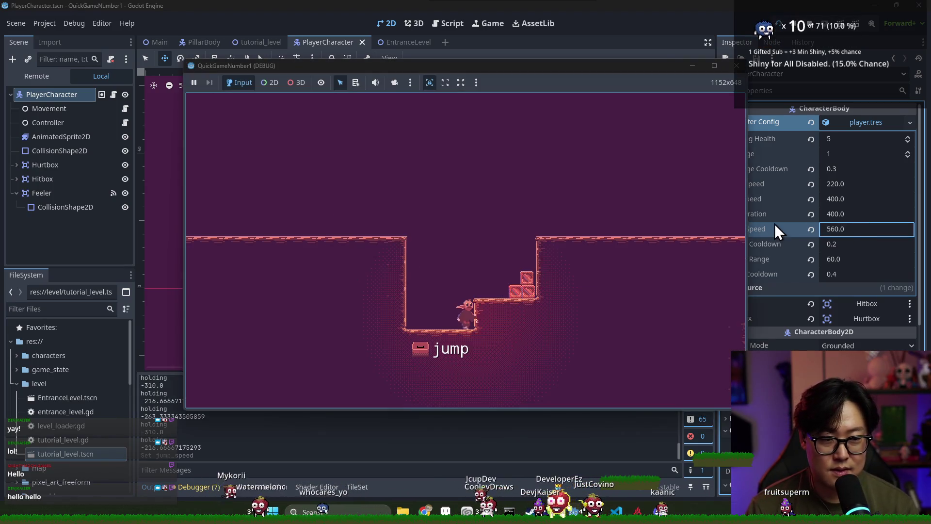
# Jump back and forth onto the crates and past the hint to gauge the new jump height.
pyautogui.press('space')
pyautogui.press('Right')
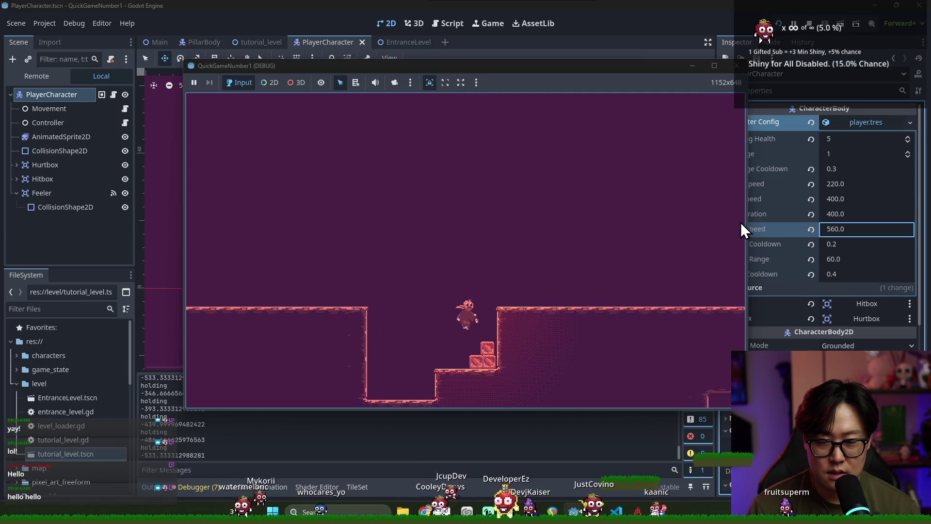
pyautogui.press('space')
pyautogui.press('Right')
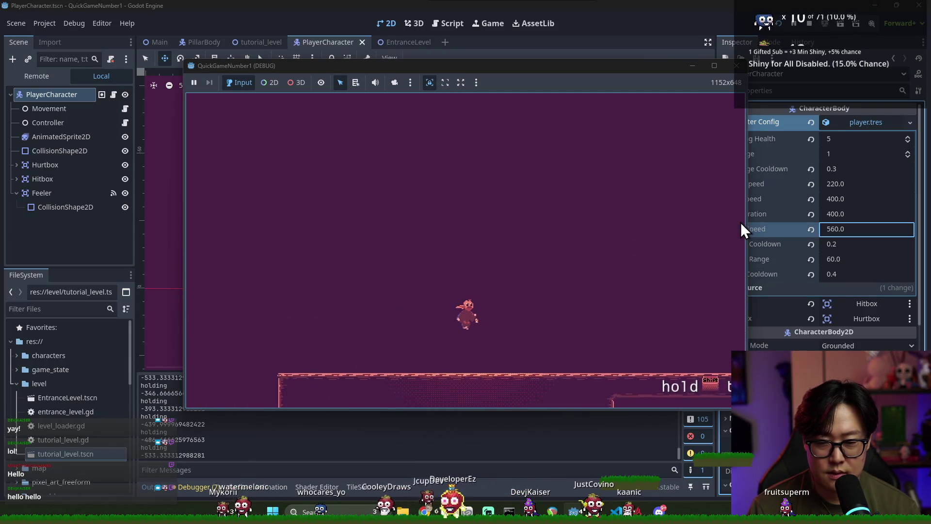
pyautogui.press('space')
pyautogui.press('Left')
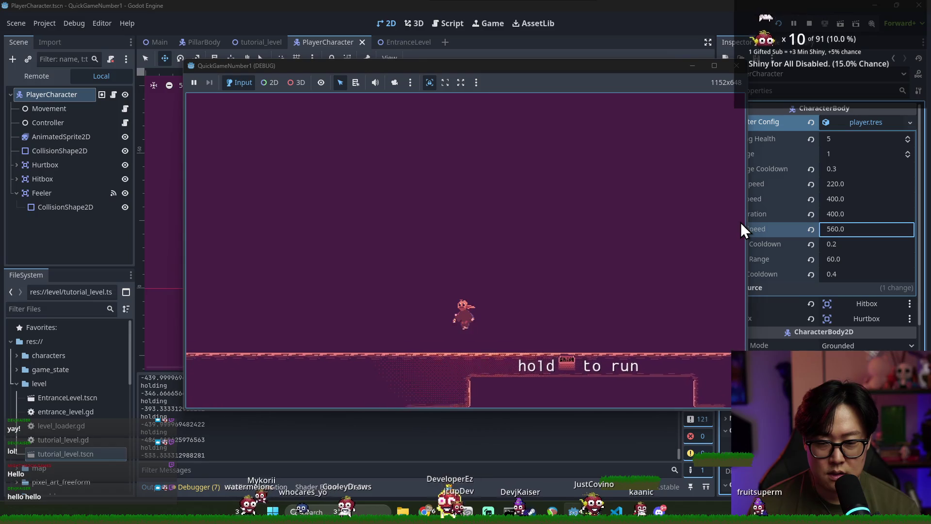
pyautogui.press('space')
pyautogui.press('space')
pyautogui.press('Right')
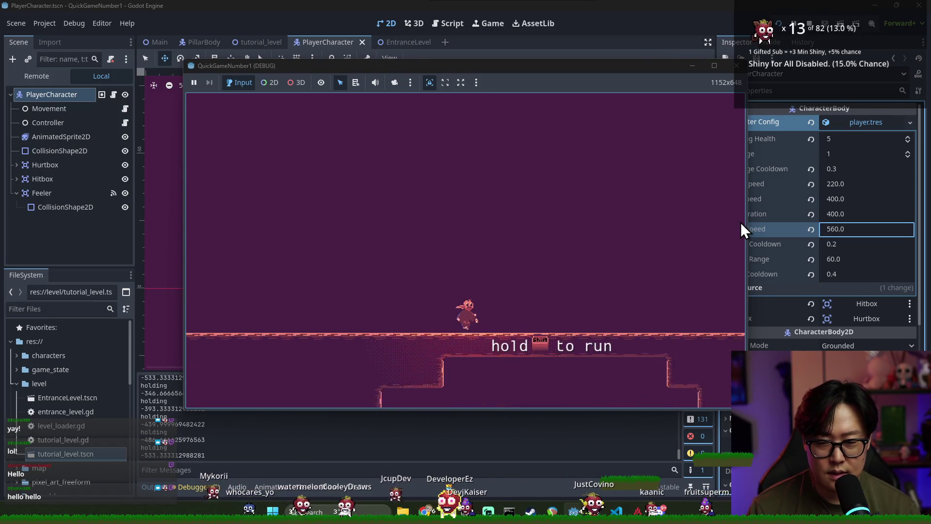
pyautogui.press('space')
pyautogui.press('Left')
pyautogui.press('Right')
pyautogui.press('space')
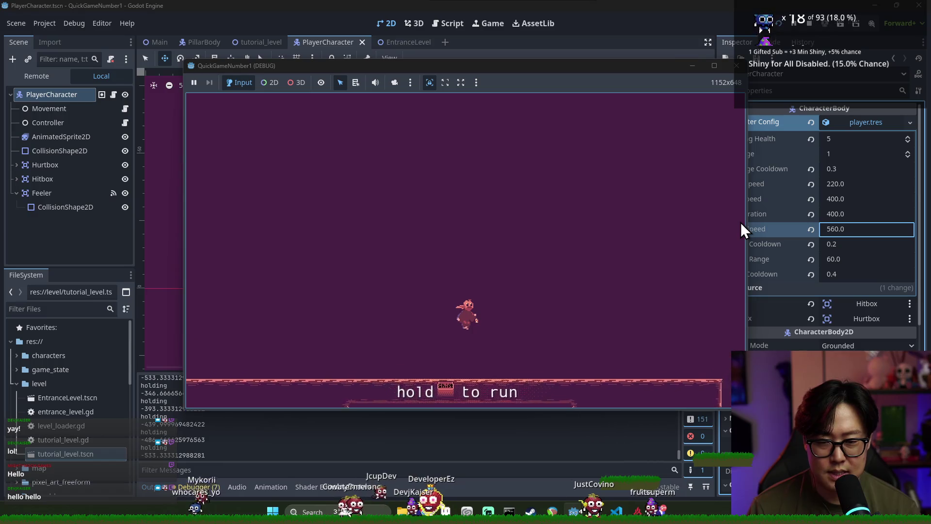
pyautogui.press('Right')
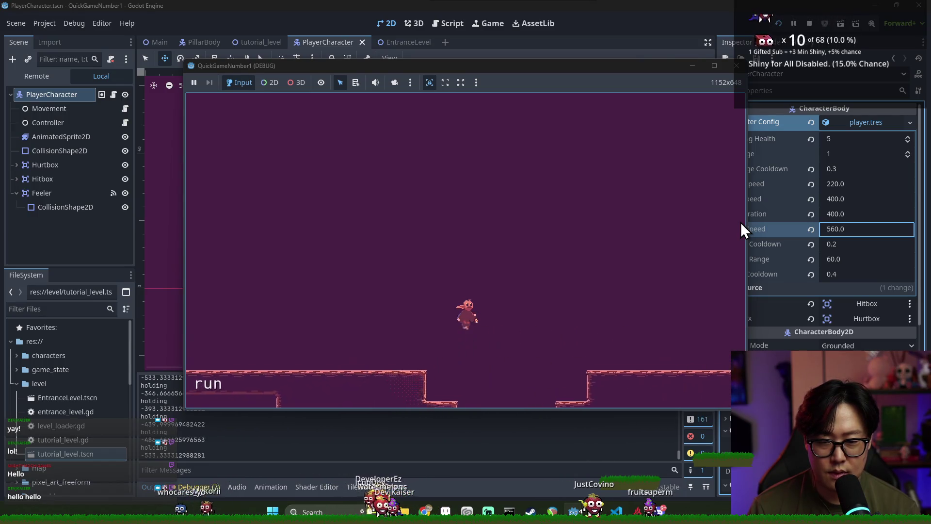
# Set the player's Jump Speed to 450.0.
pyautogui.click(845, 228)
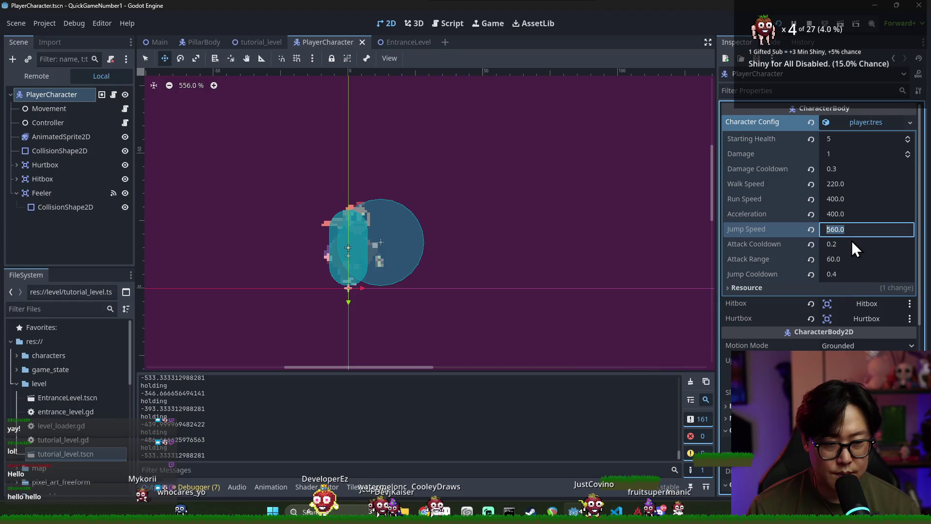
pyautogui.write('450')
pyautogui.press('Return')
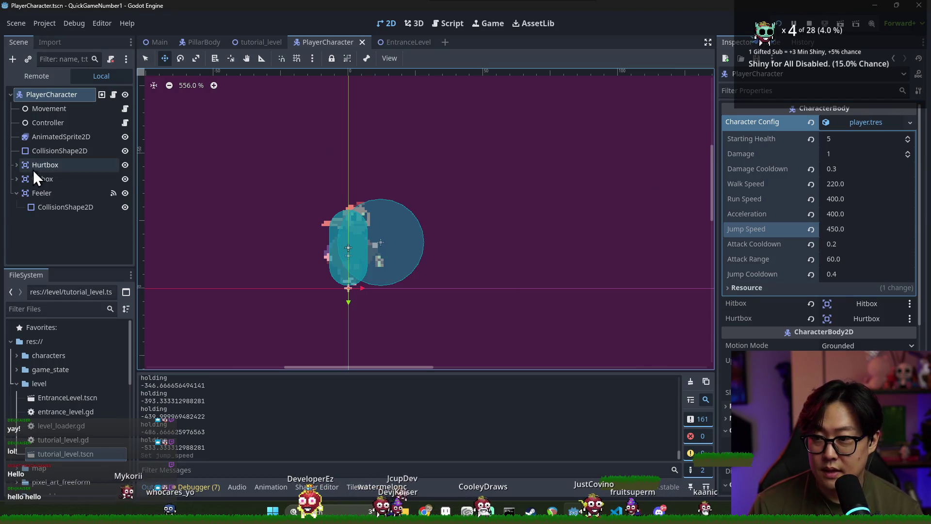
# Play-test the lower jump, running the steps and jumping toward the hourglass platform.
pyautogui.hotkey('alt', 'Tab')
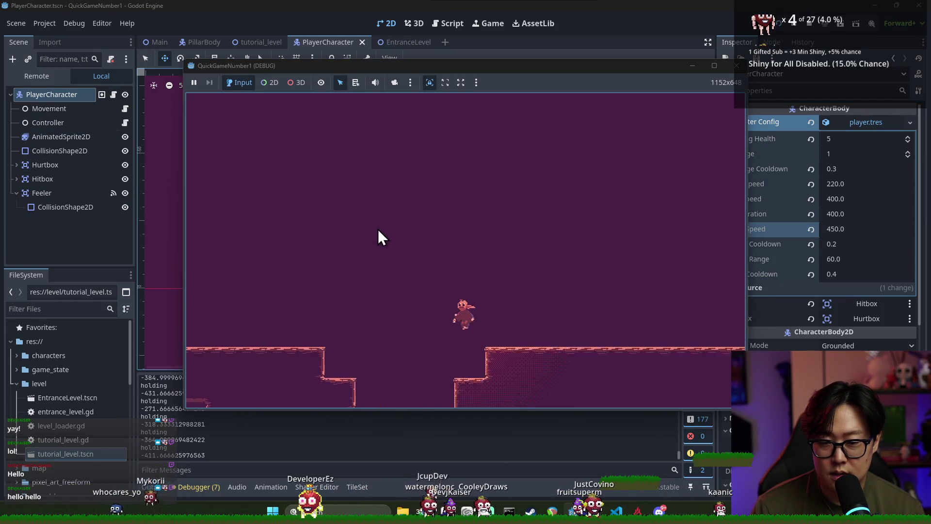
pyautogui.press('Left')
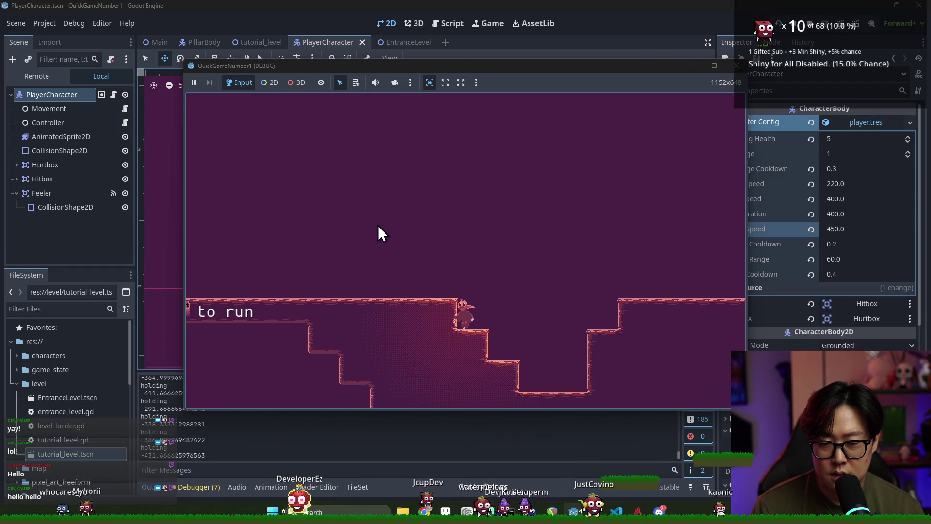
pyautogui.press('Right')
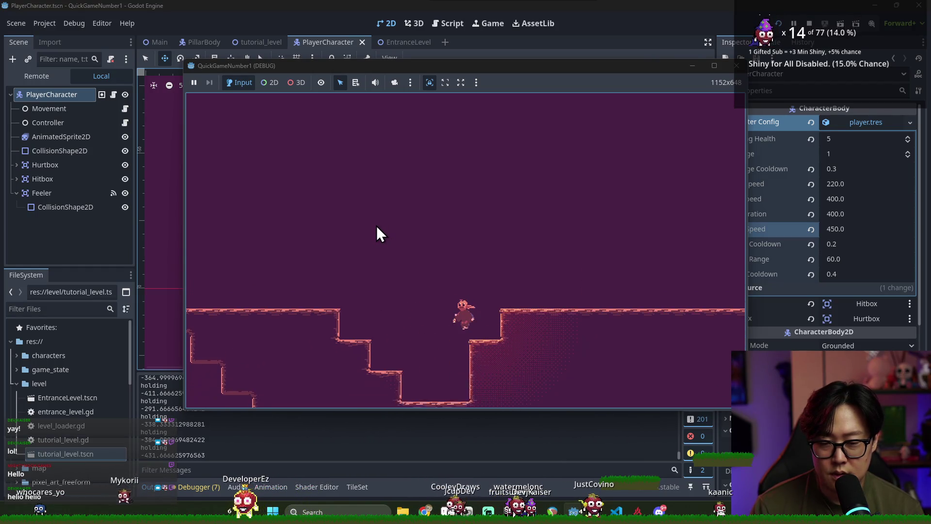
pyautogui.press('Left')
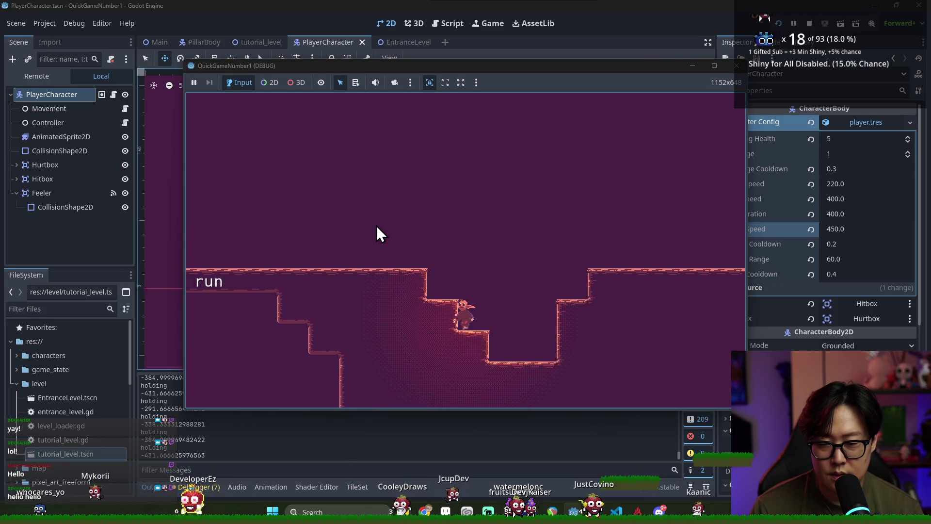
pyautogui.press('Left')
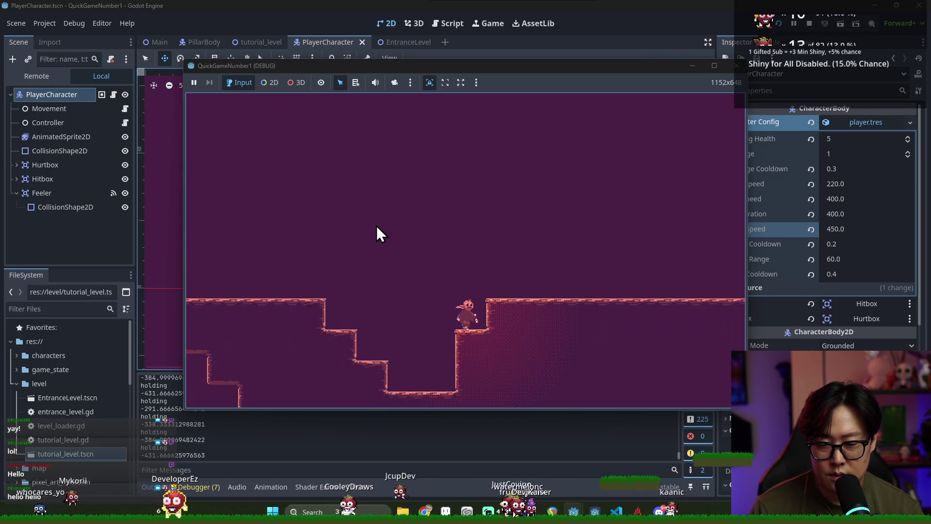
pyautogui.press('space')
pyautogui.press('Right')
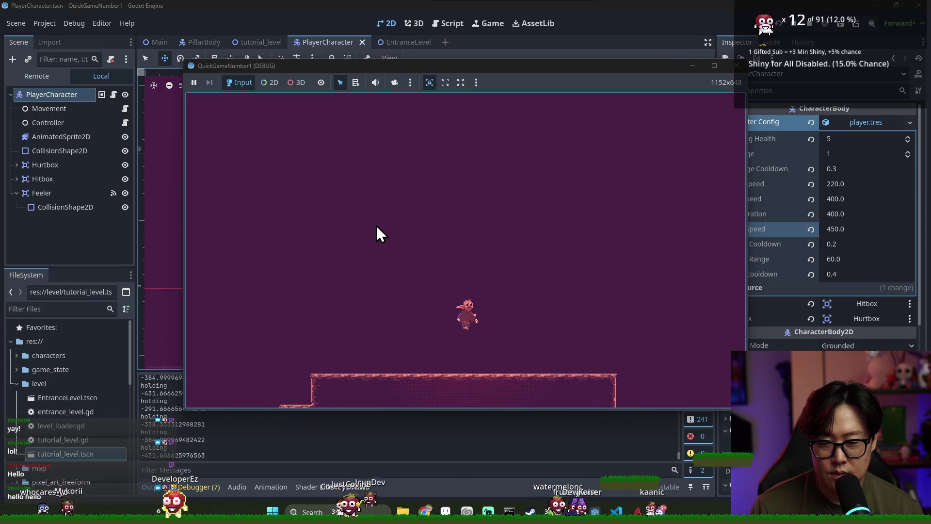
pyautogui.press('Right')
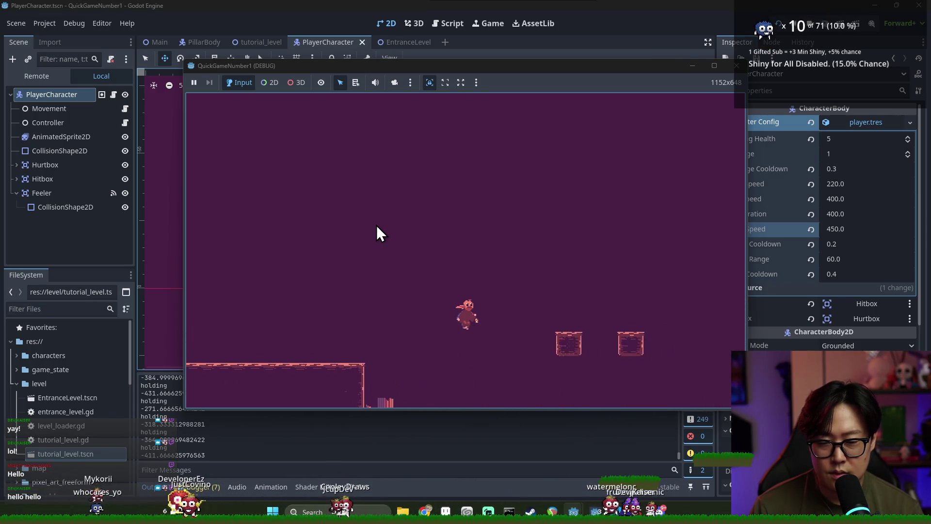
pyautogui.press('Right')
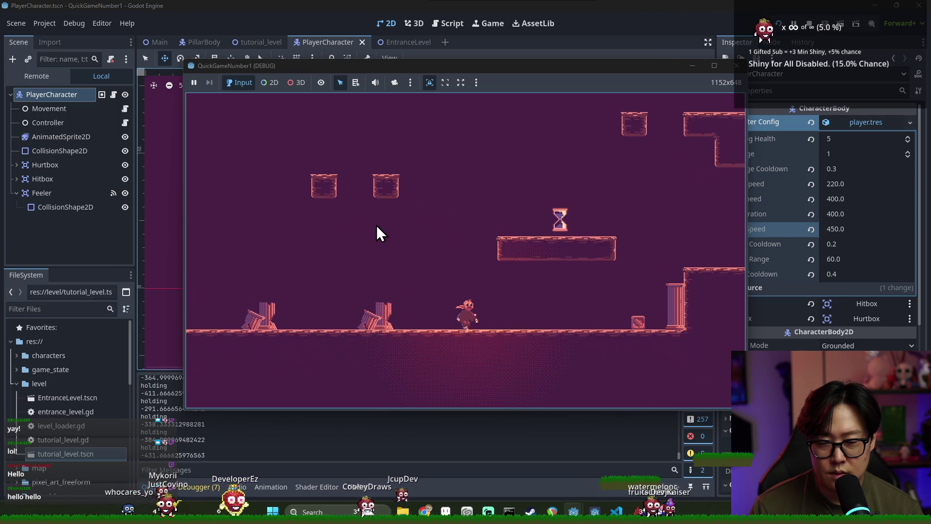
pyautogui.press('space')
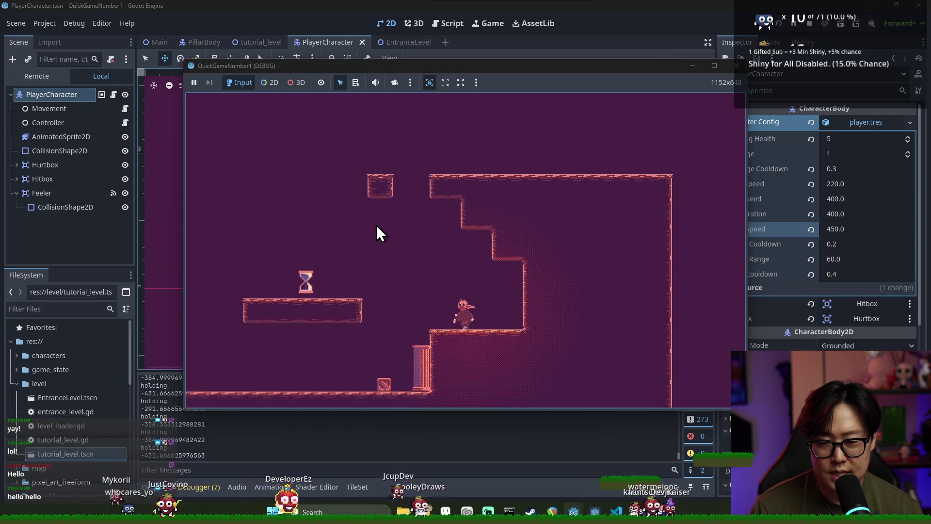
pyautogui.press('Left')
pyautogui.press('Left')
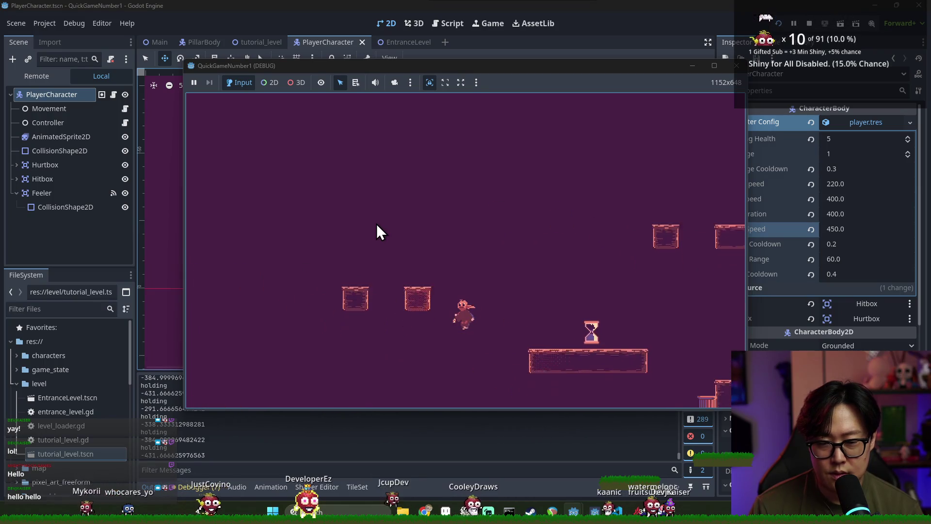
# Continue across the raised floor, pillared area and upper platform into the vertical shaft.
pyautogui.press('Right')
pyautogui.press('space')
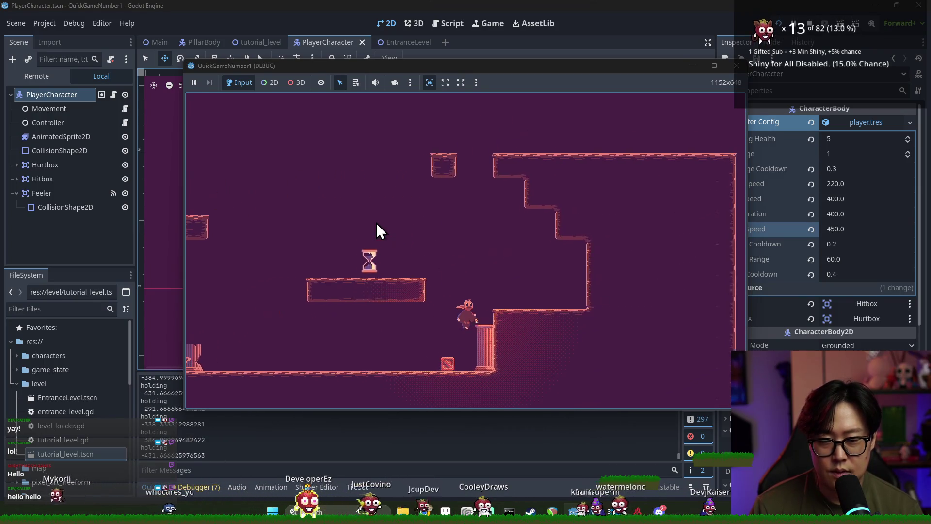
pyautogui.press('Left')
pyautogui.press('space')
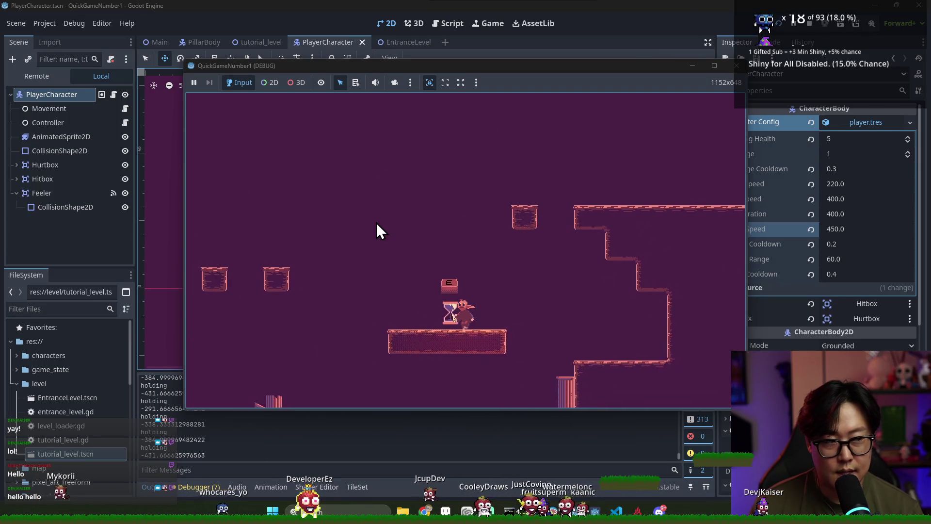
pyautogui.press('Right')
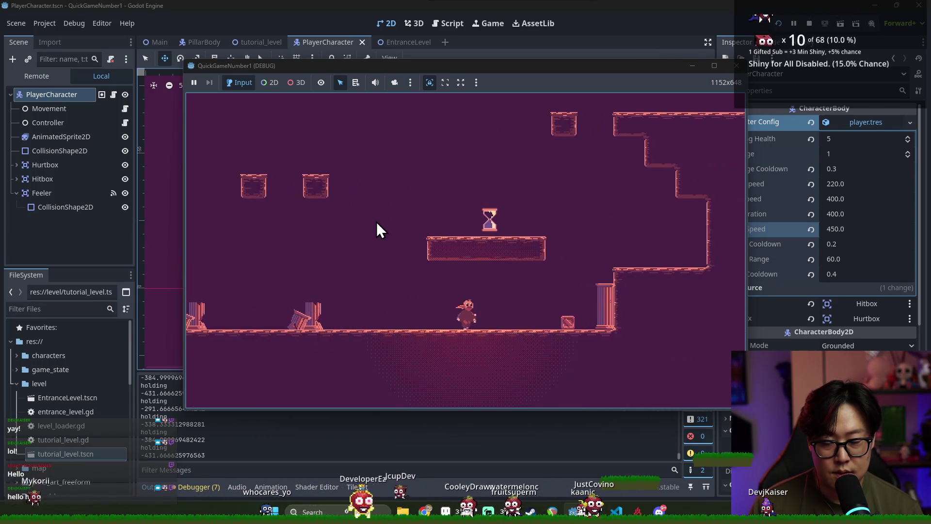
pyautogui.press('Right')
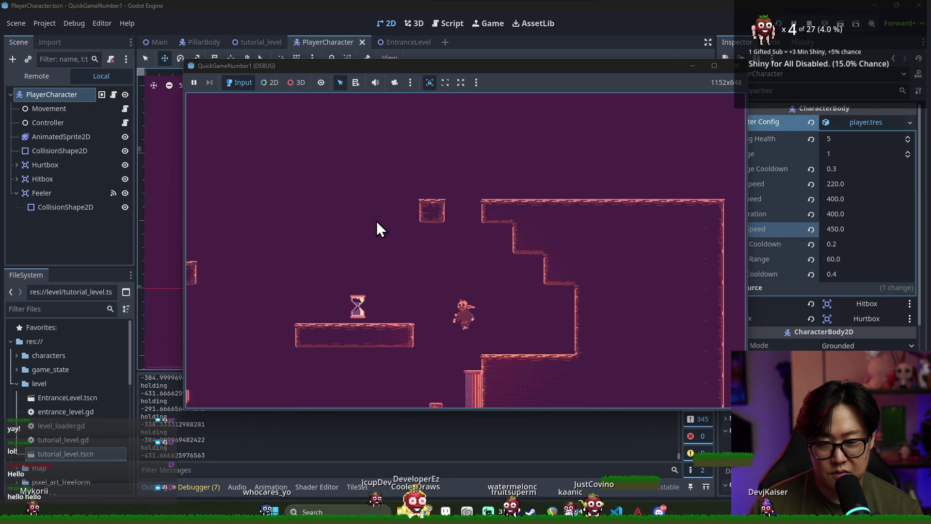
pyautogui.press('space')
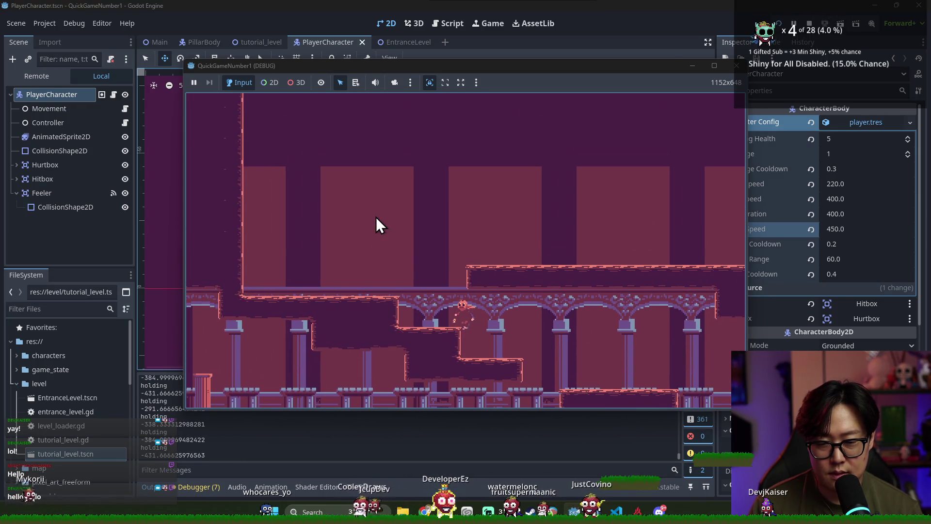
pyautogui.press('Right')
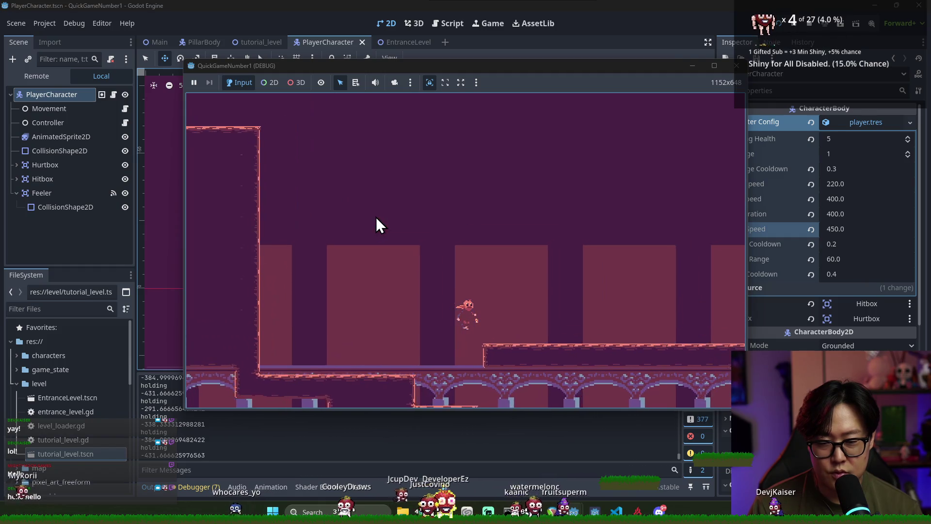
pyautogui.press('Right')
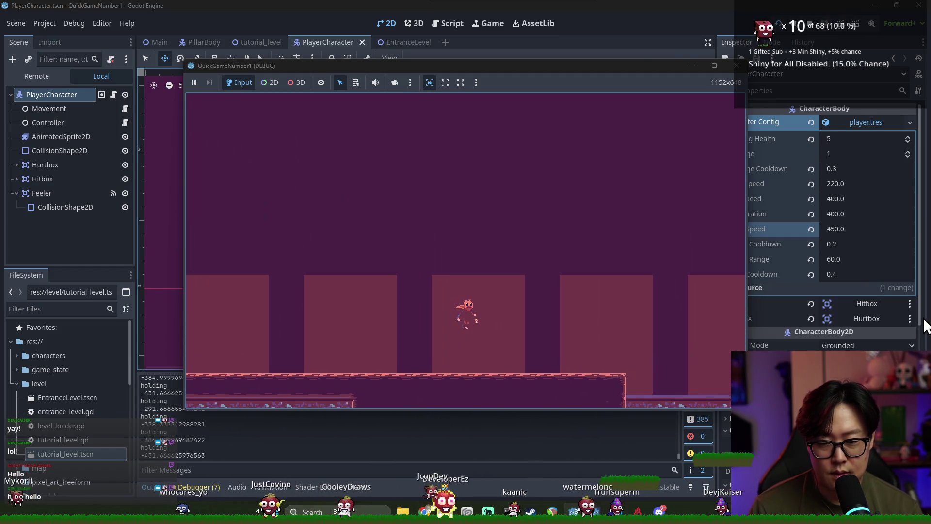
pyautogui.press('Right')
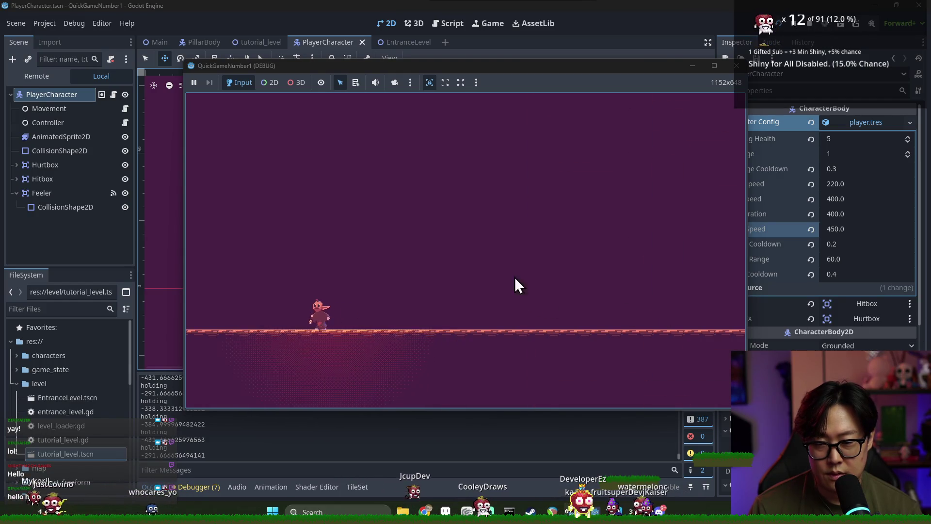
# Stop the running game and save the PlayerCharacter scene.
pyautogui.click(746, 14)
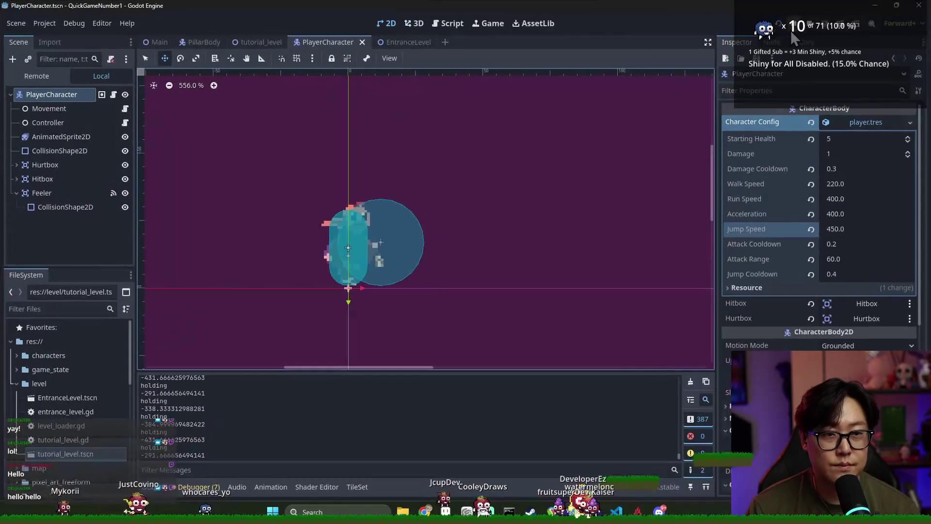
pyautogui.click(810, 24)
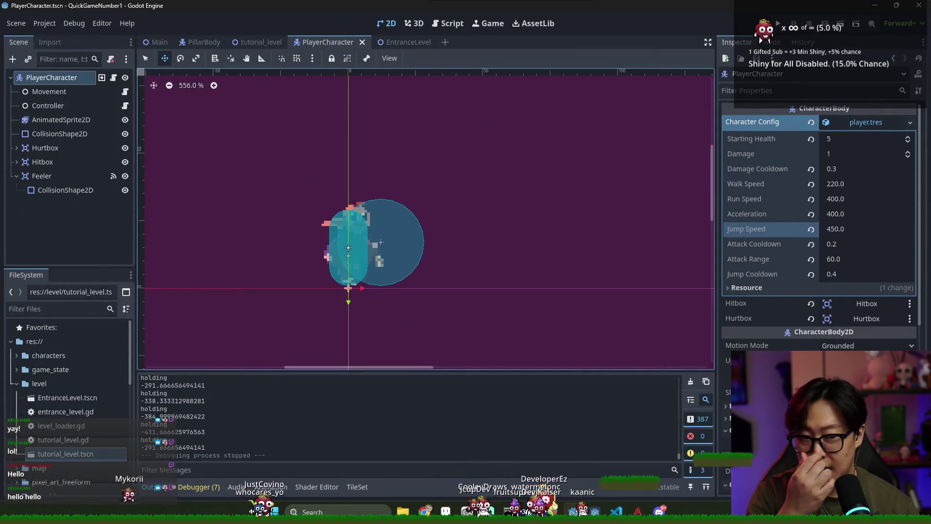
pyautogui.hotkey('ctrl', 's')
# In the Main scene, enable Camera2D position smoothing at speed 2.4 and save.
pyautogui.click(162, 42)
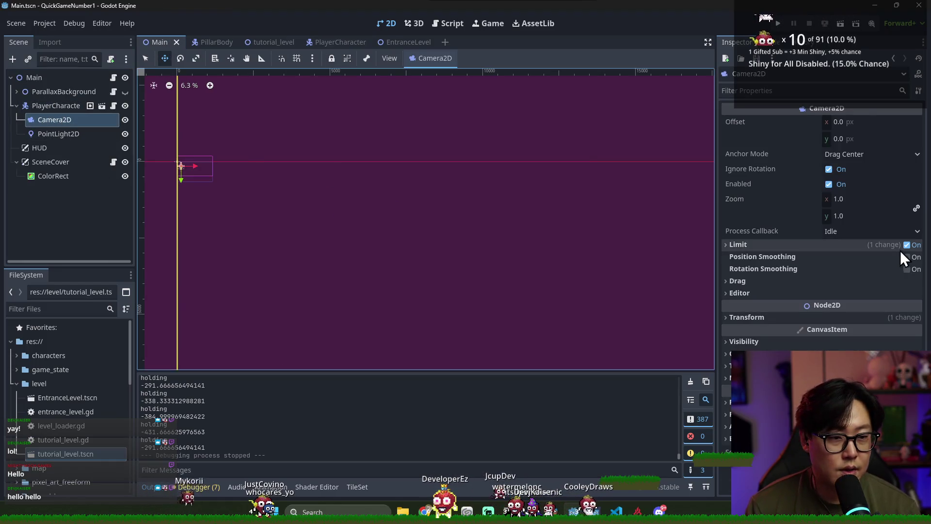
pyautogui.click(916, 258)
pyautogui.click(861, 270)
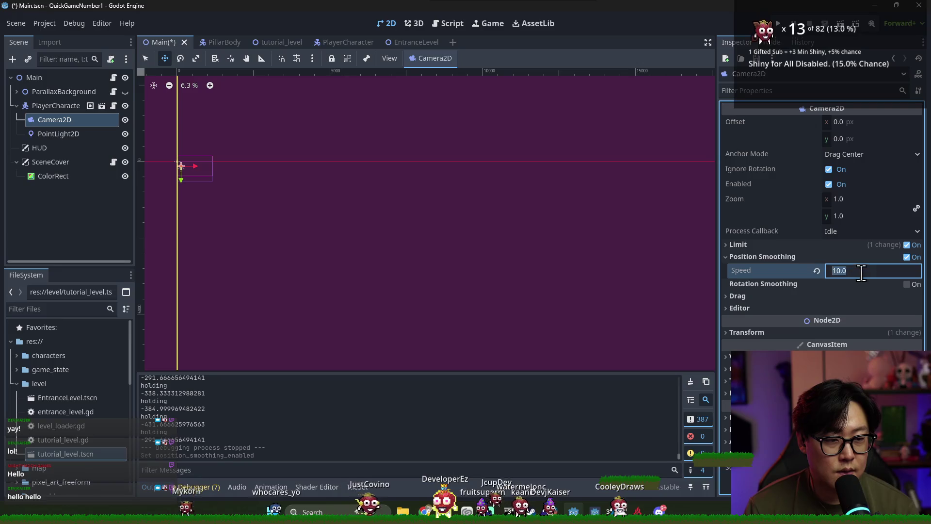
pyautogui.write('2.4')
pyautogui.press('Return')
pyautogui.hotkey('ctrl', 's')
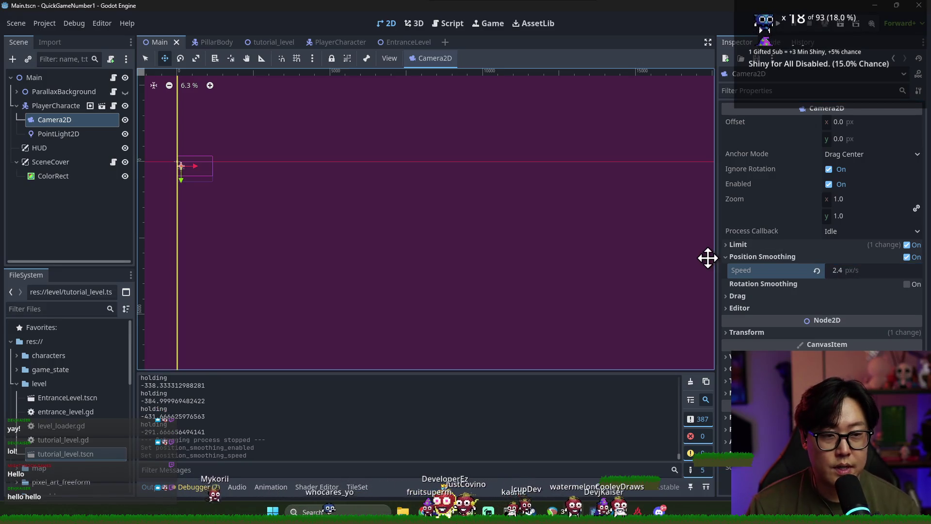
pyautogui.scroll(-4, 416, 208)
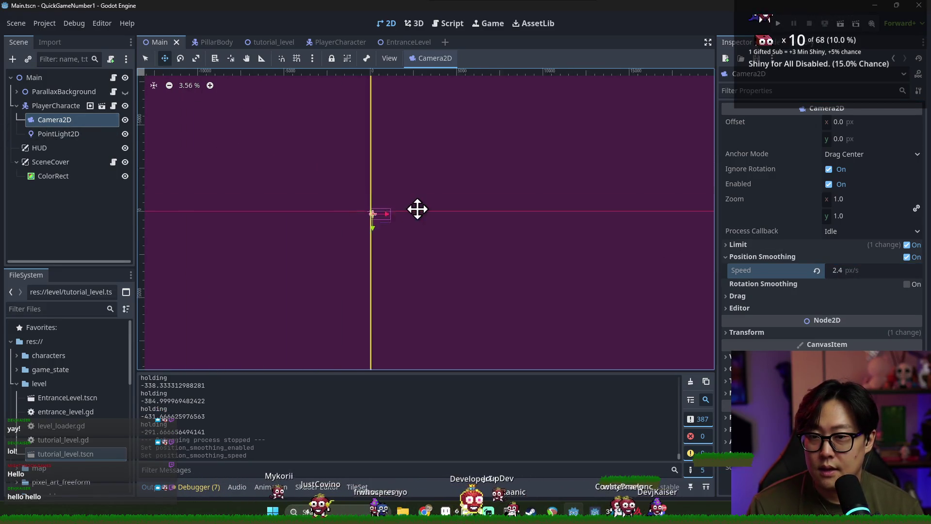
pyautogui.hotkey('ctrl', 's')
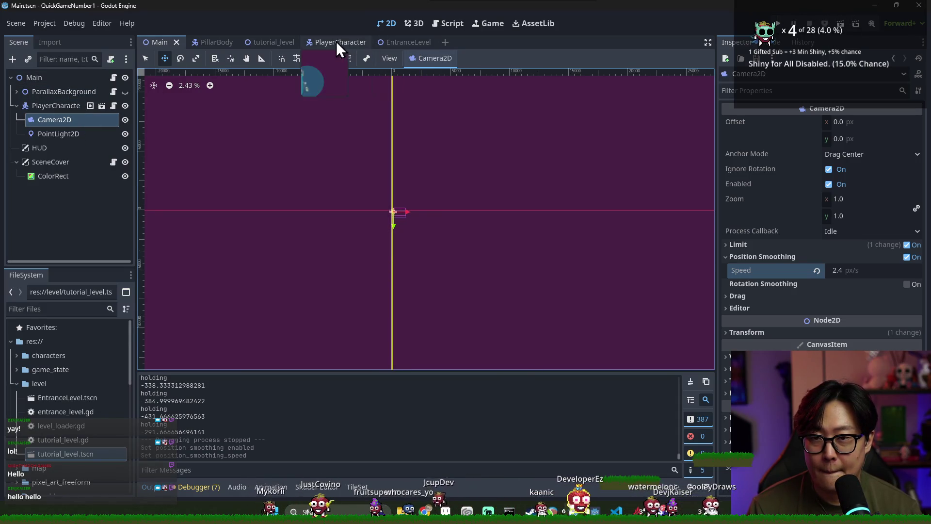
# Move EntranceLevel's StartingPosition marker up between the two tall walls and save.
pyautogui.click(409, 43)
pyautogui.scroll(5, 475, 216)
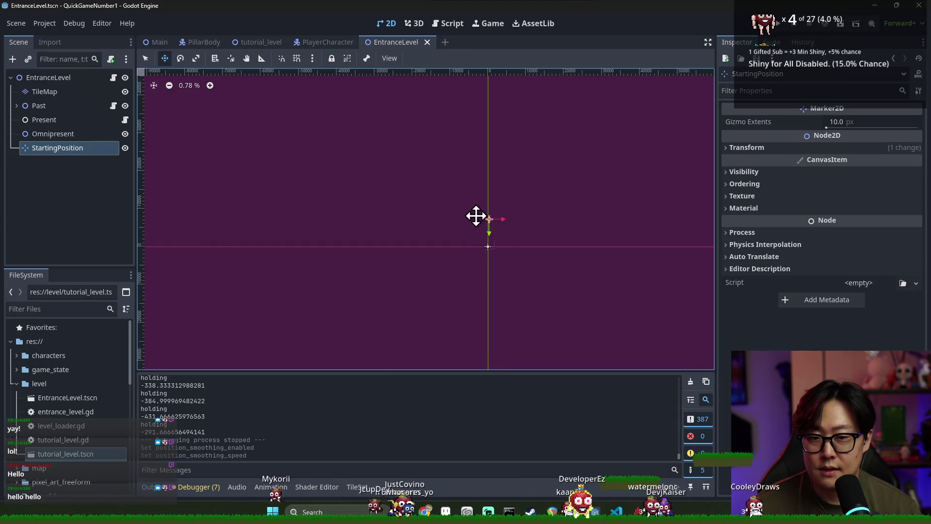
pyautogui.scroll(5, 446, 242)
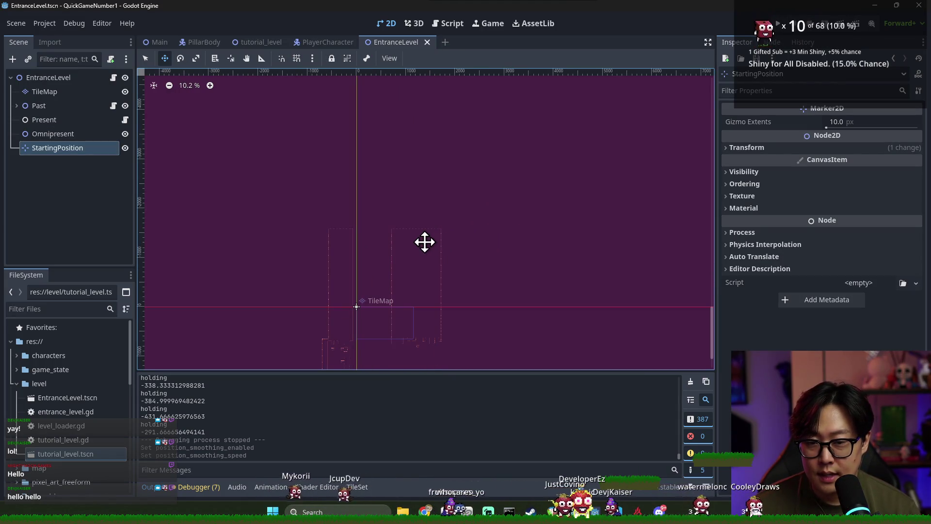
pyautogui.scroll(-5, 393, 214)
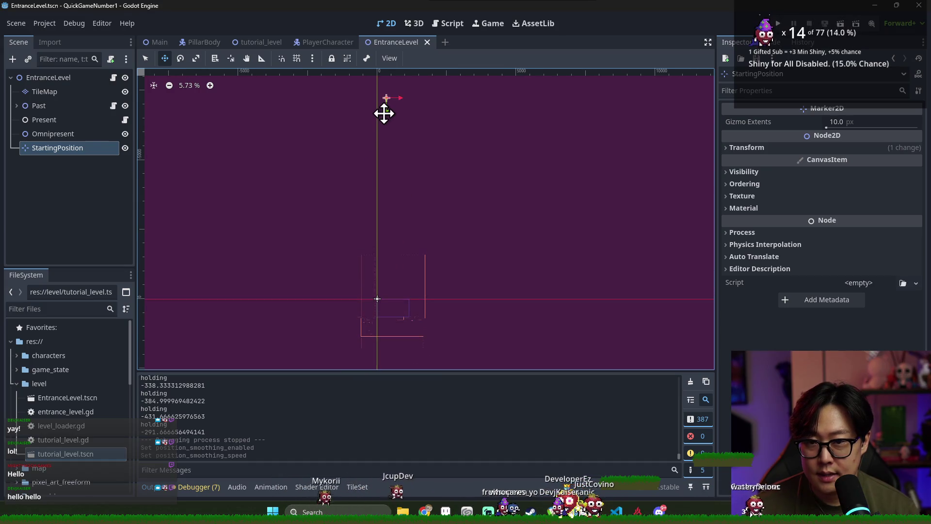
pyautogui.moveTo(403, 277); pyautogui.dragTo(406, 275)
pyautogui.scroll(6, 407, 273)
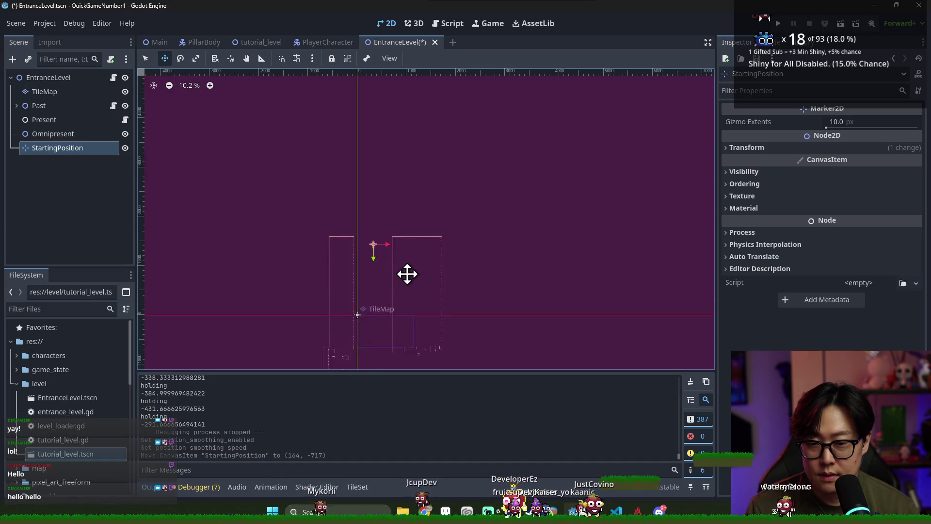
pyautogui.scroll(-1, 365, 255)
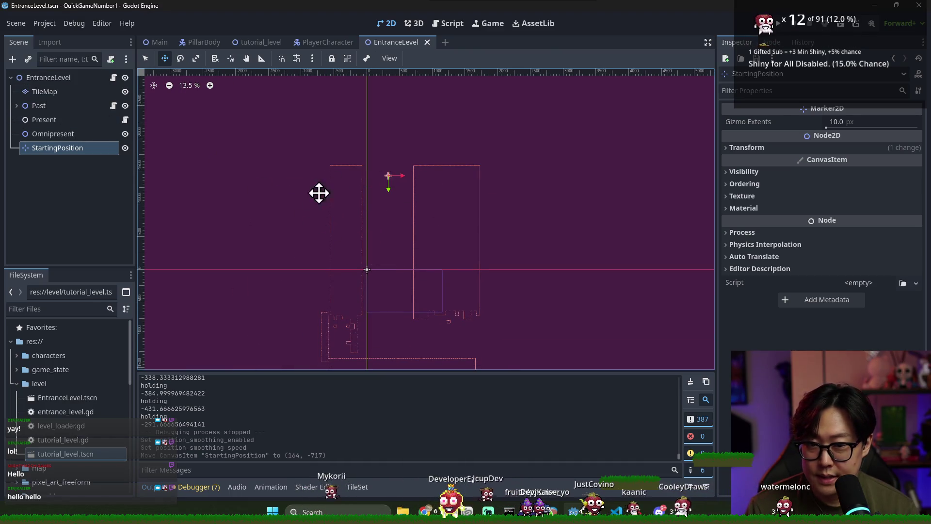
pyautogui.scroll(3, 314, 194)
pyautogui.moveTo(472, 174); pyautogui.dragTo(472, 174)
pyautogui.hotkey('ctrl', 's')
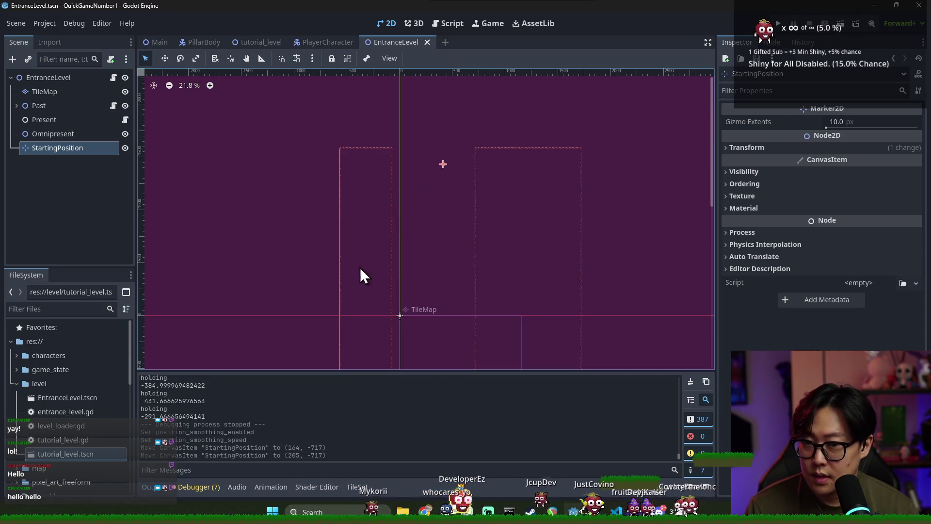
# Box-select and delete tiles in the TileMap's left wall column, then save.
pyautogui.click(59, 91)
pyautogui.scroll(-3, 352, 175)
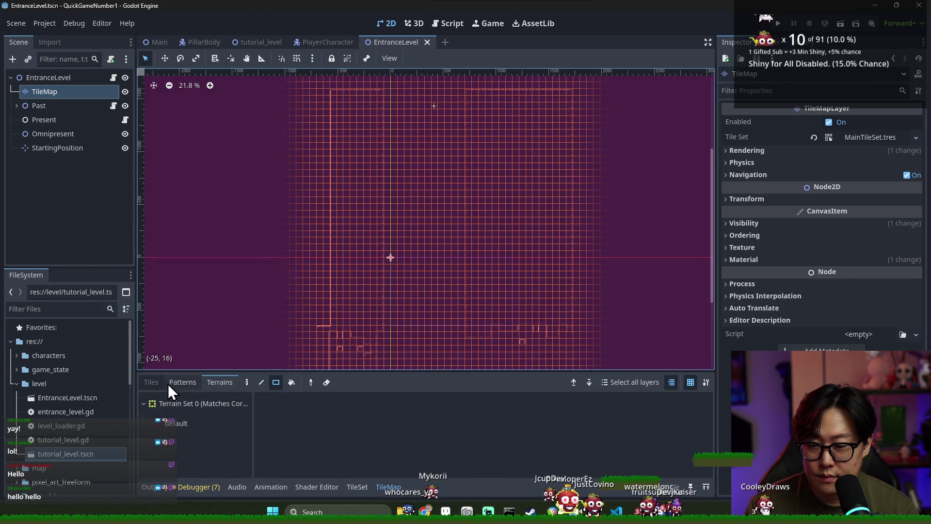
pyautogui.click(151, 382)
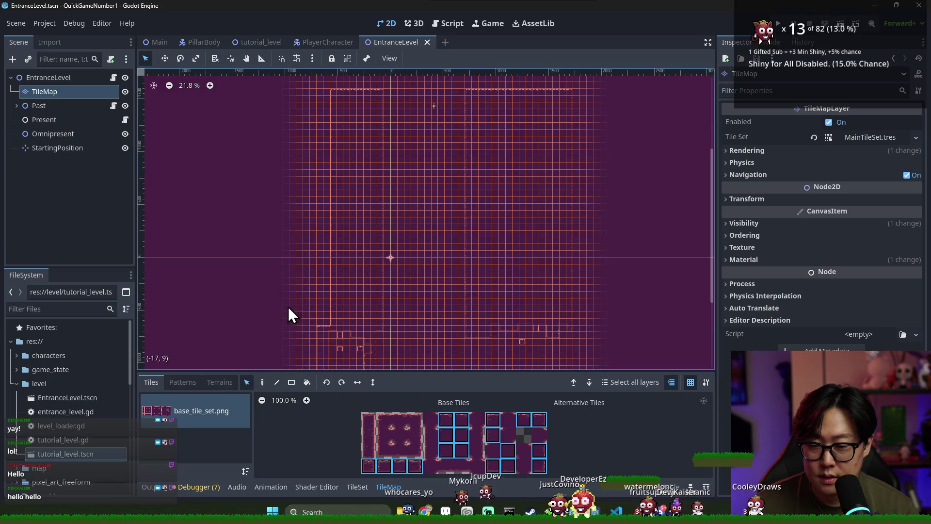
pyautogui.moveTo(319, 83)
pyautogui.mouseDown()
pyautogui.moveTo(400, 269)
pyautogui.moveTo(386, 418)
pyautogui.mouseUp()
pyautogui.scroll(-3, 386, 245)
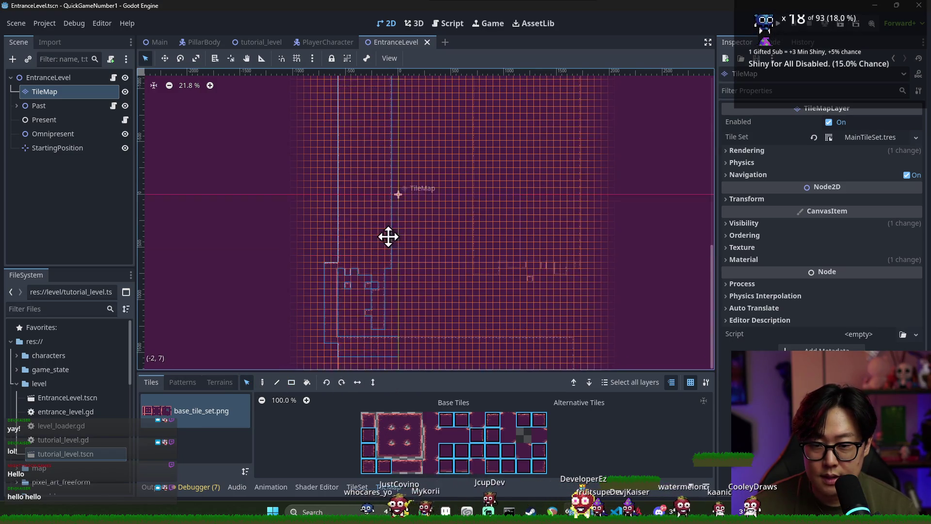
pyautogui.press('Delete')
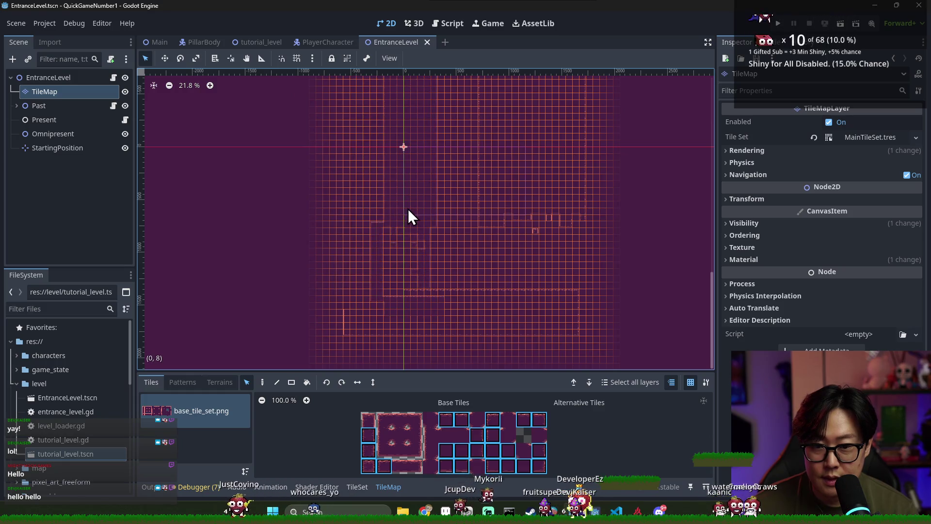
pyautogui.scroll(-2, 410, 206)
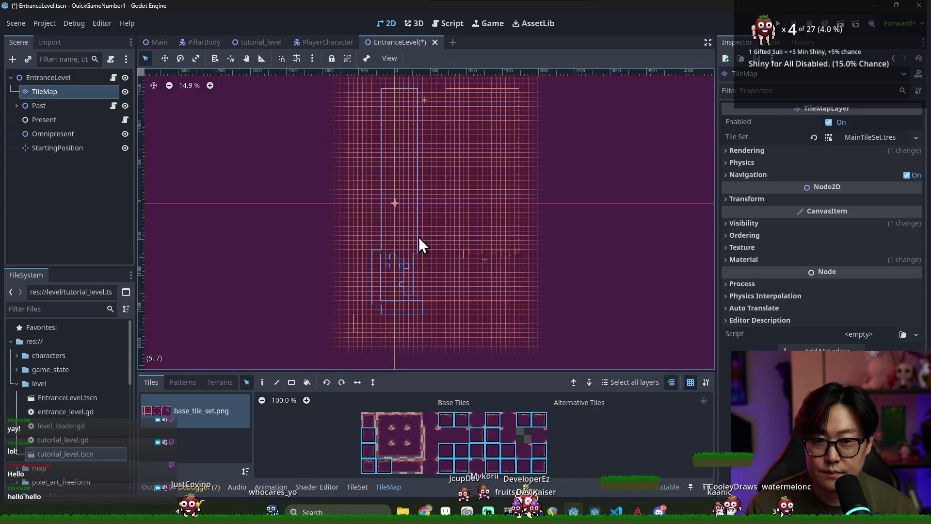
pyautogui.click(446, 195)
pyautogui.scroll(2, 436, 122)
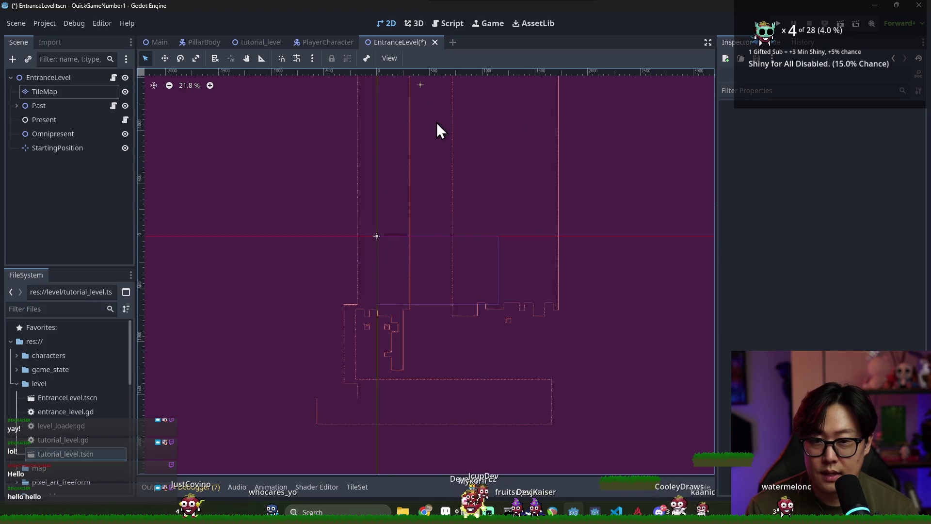
pyautogui.hotkey('ctrl', 's')
# Nudge the StartingPosition marker slightly right with the Move tool.
pyautogui.click(97, 148)
pyautogui.scroll(1, 441, 117)
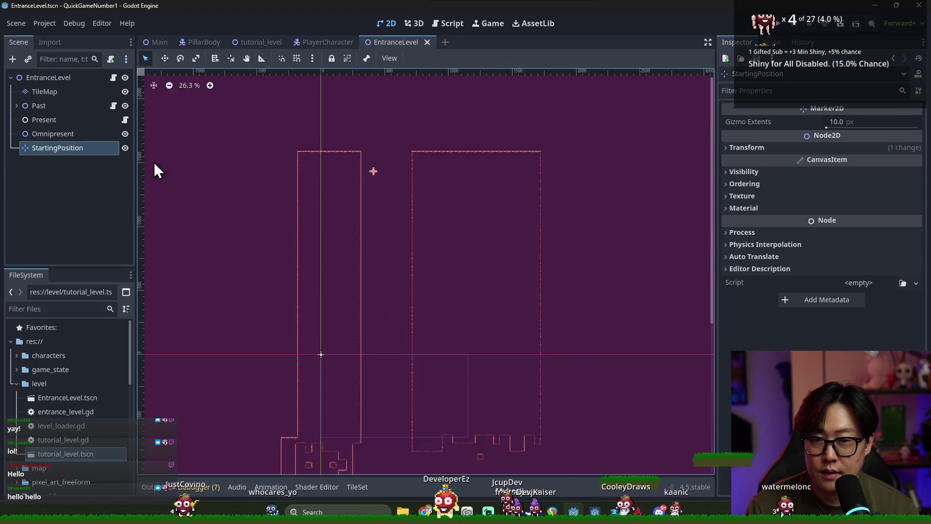
pyautogui.click(164, 59)
pyautogui.moveTo(405, 176); pyautogui.dragTo(418, 177)
# Run the game with F5, crossing the pit and jumping up to the higher platforms.
pyautogui.press('F5')
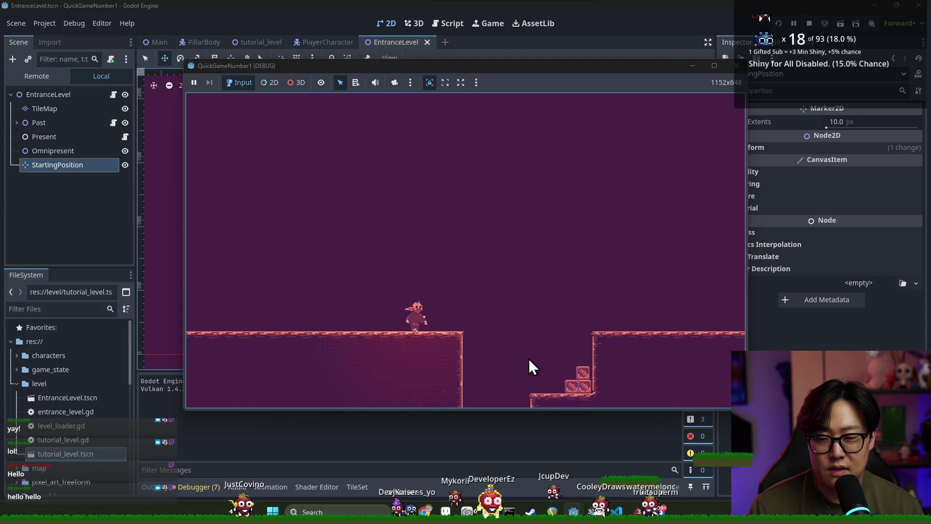
pyautogui.press('Right')
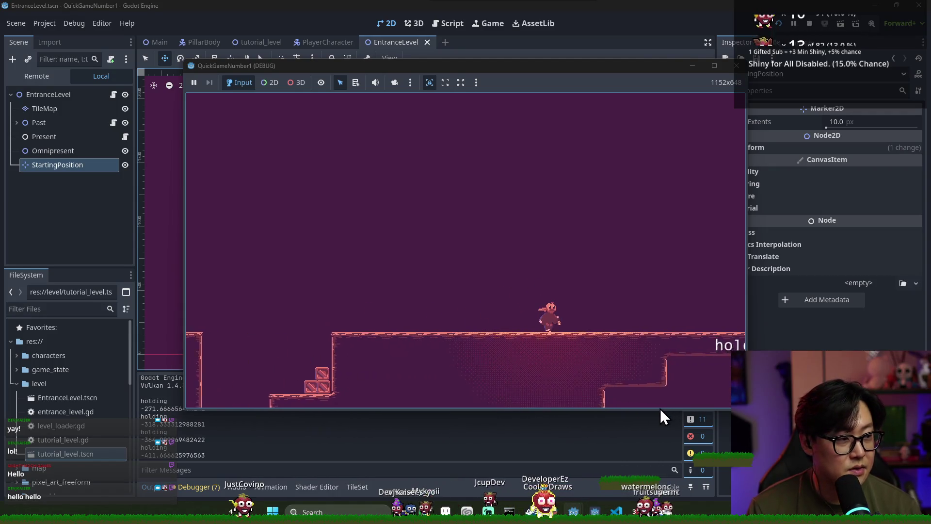
pyautogui.press('Right')
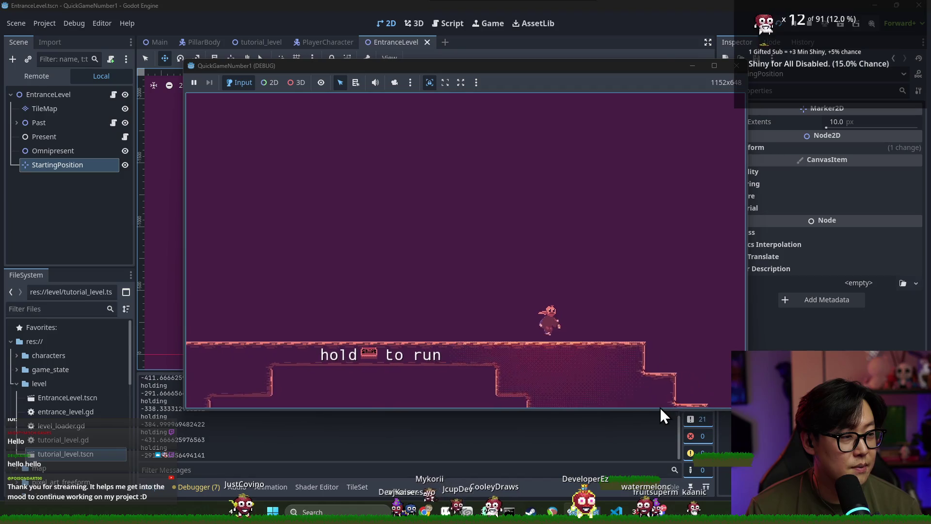
pyautogui.press('Right')
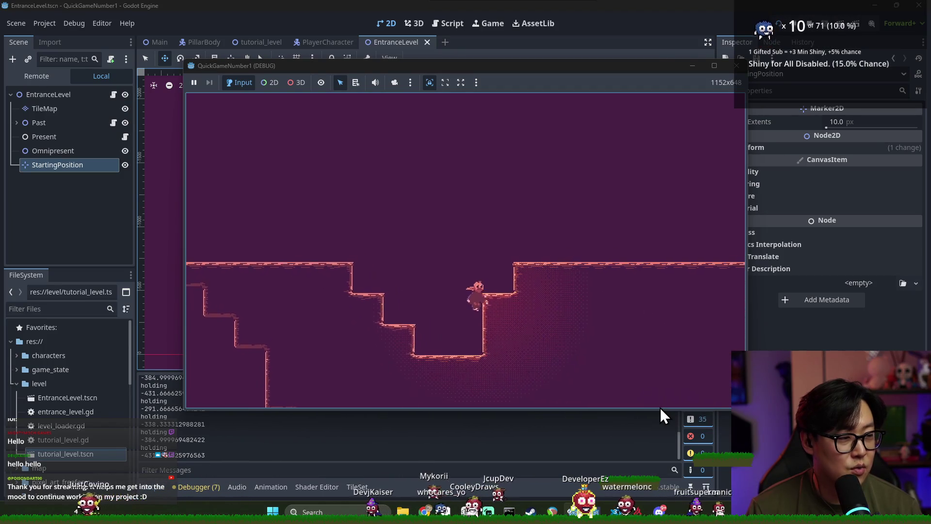
pyautogui.press('Left')
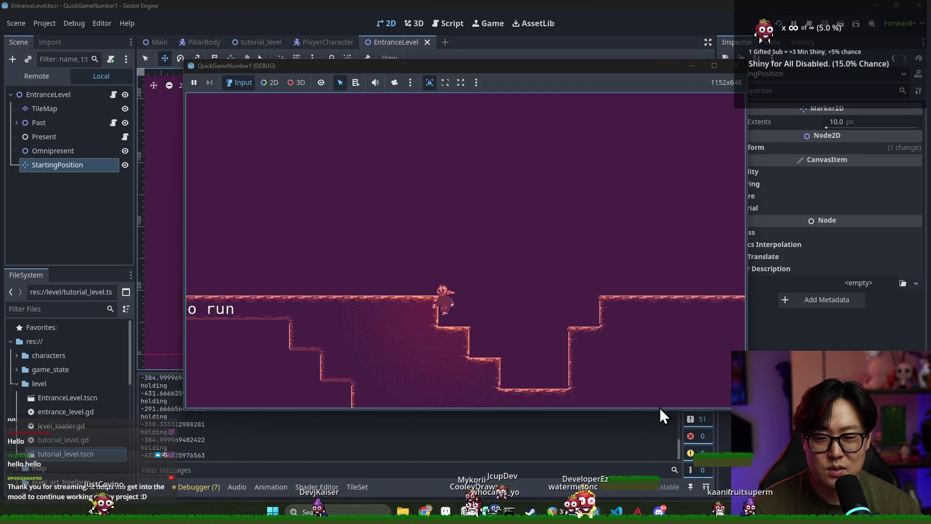
pyautogui.press('Right')
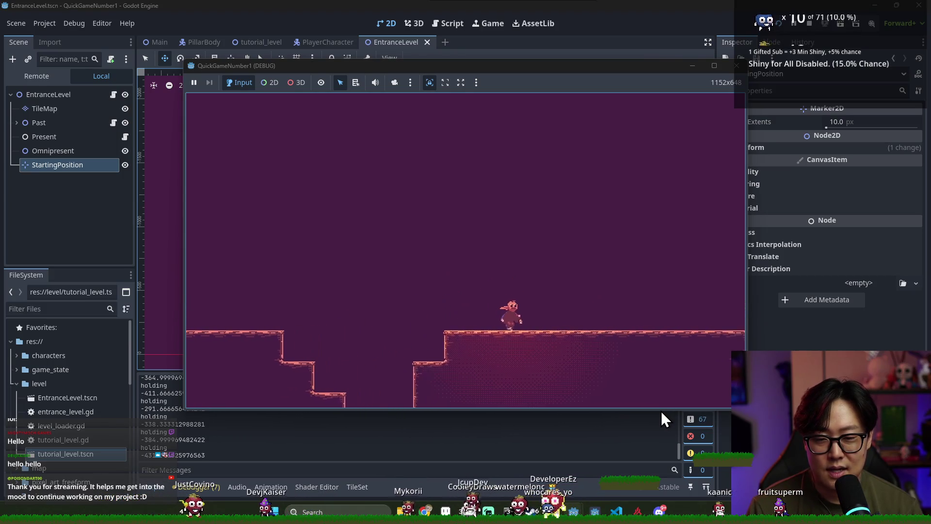
pyautogui.press('Right')
pyautogui.press('space')
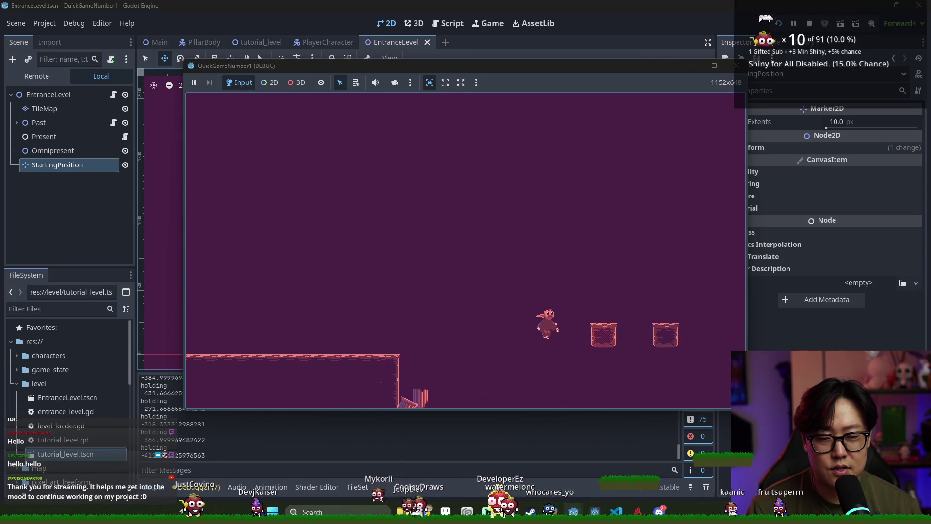
pyautogui.press('Right')
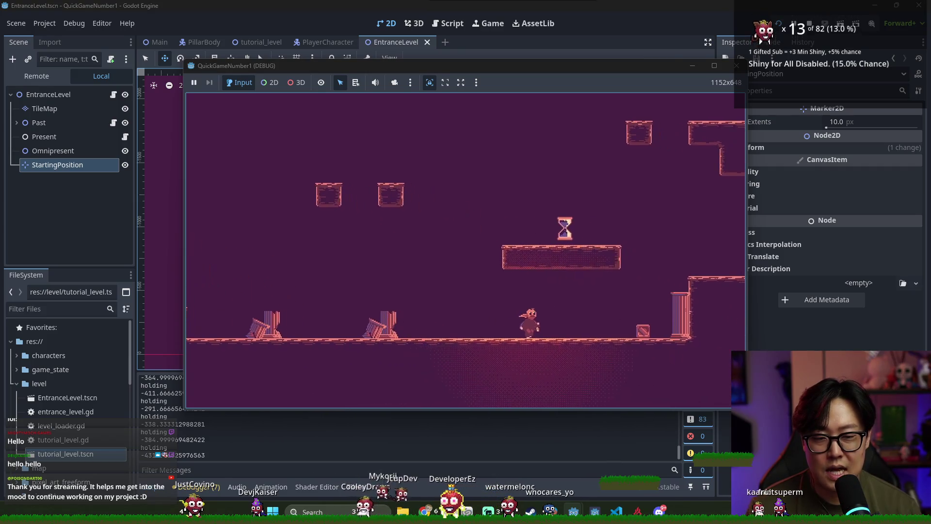
pyautogui.press('space')
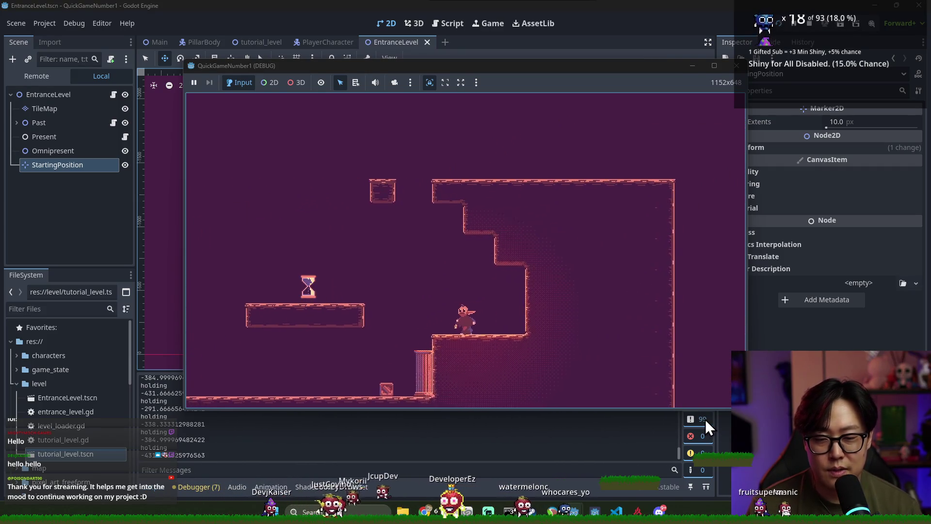
# Switch to the past level with E, explore the shaft area, then stop with F8.
pyautogui.press('e')
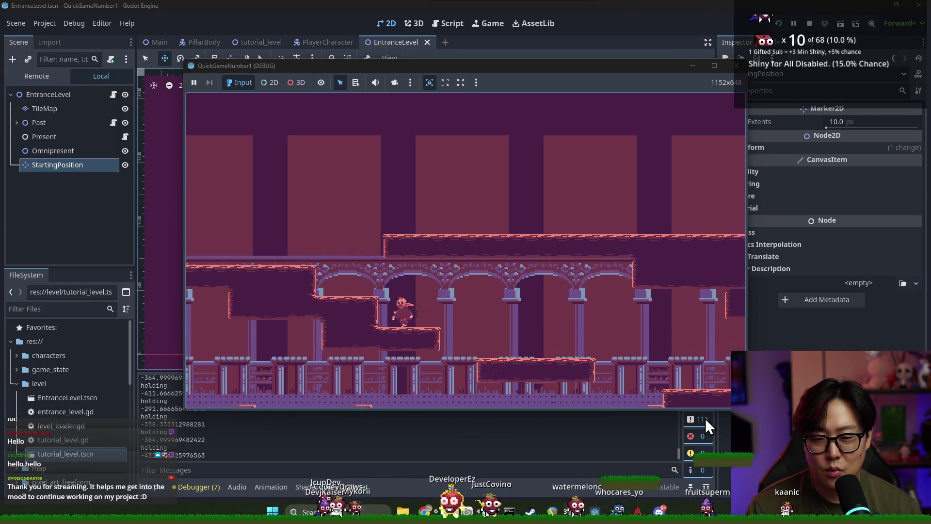
pyautogui.press('Right')
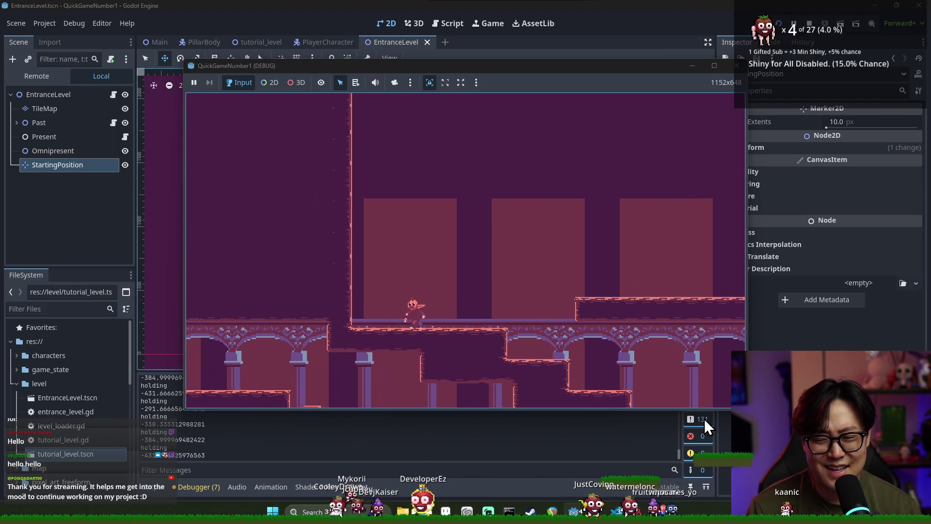
pyautogui.press('Right')
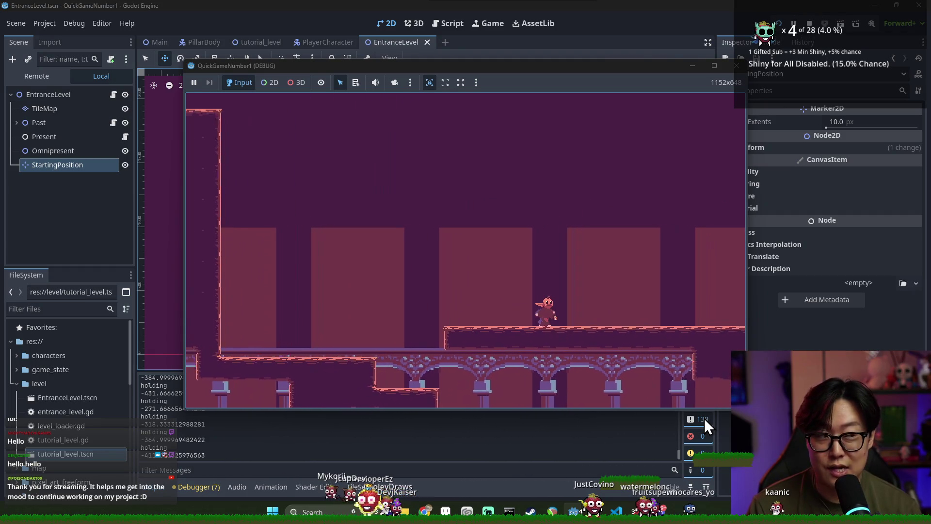
pyautogui.press('Right')
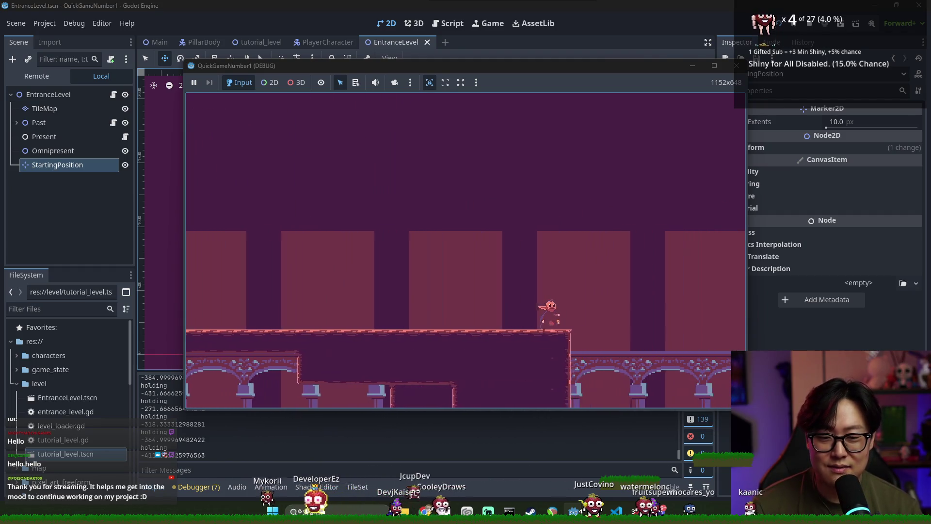
pyautogui.press('Right')
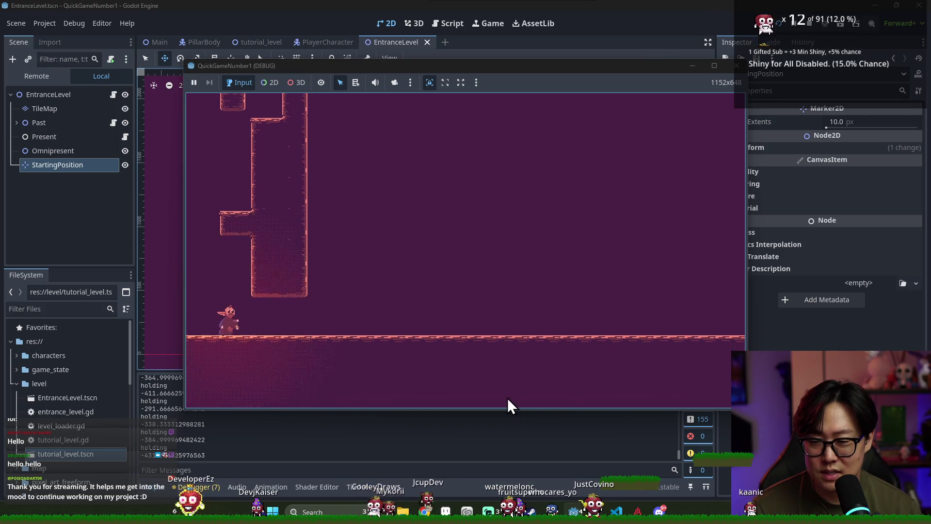
pyautogui.press('Right')
pyautogui.press('Right')
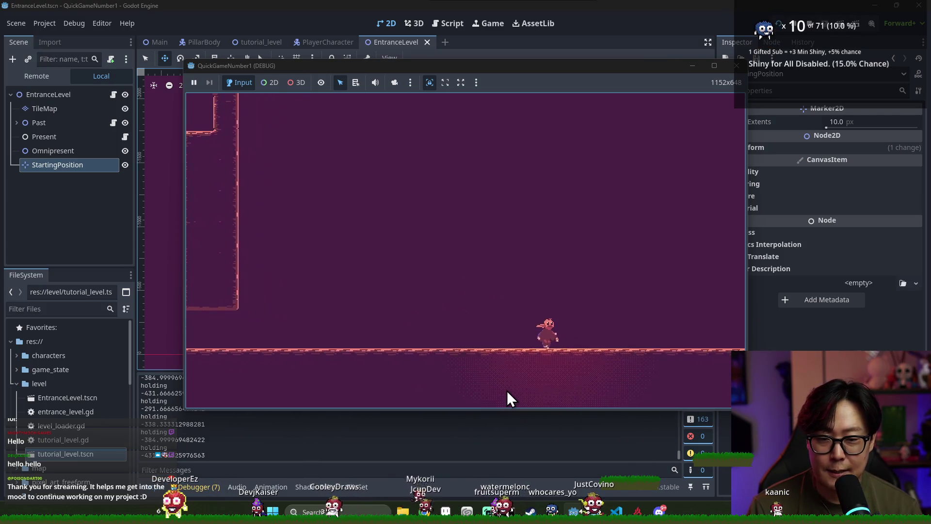
pyautogui.press('Left')
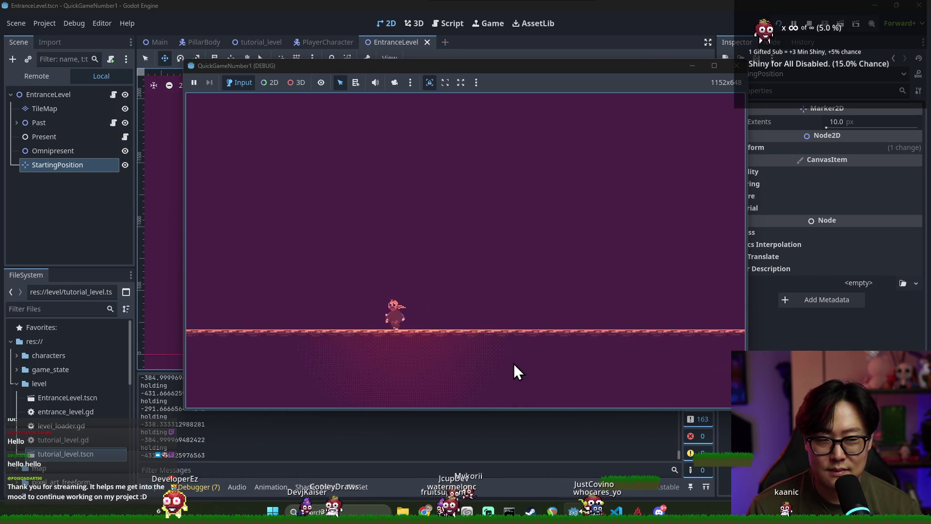
pyautogui.press('Left')
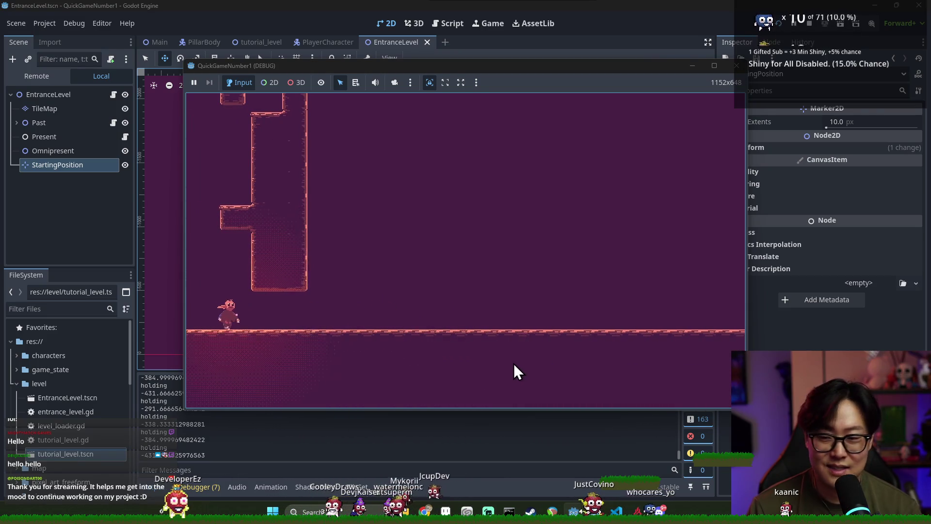
pyautogui.press('Right')
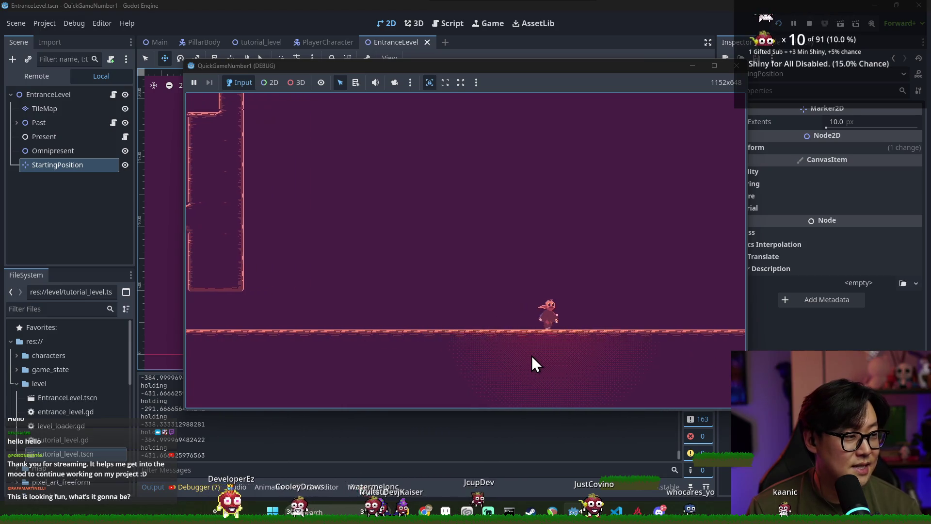
pyautogui.press('space')
pyautogui.press('Right')
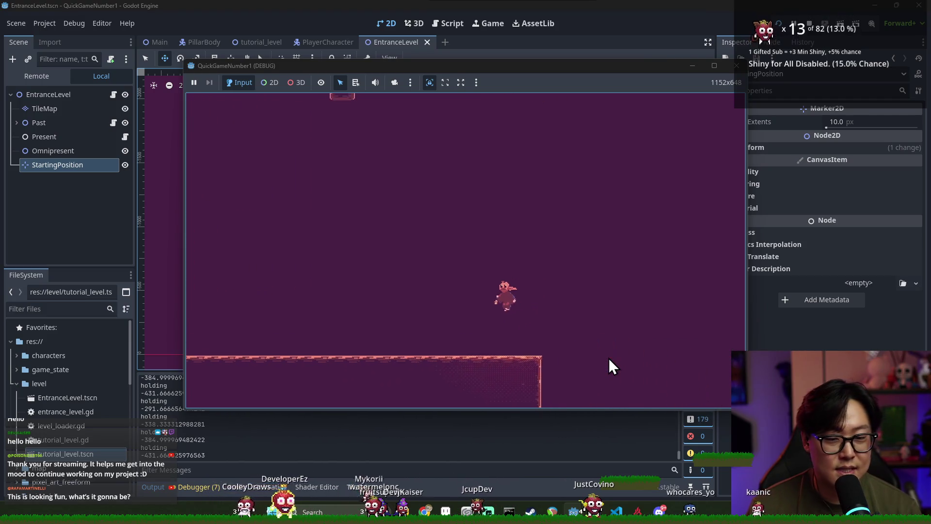
pyautogui.press('F8')
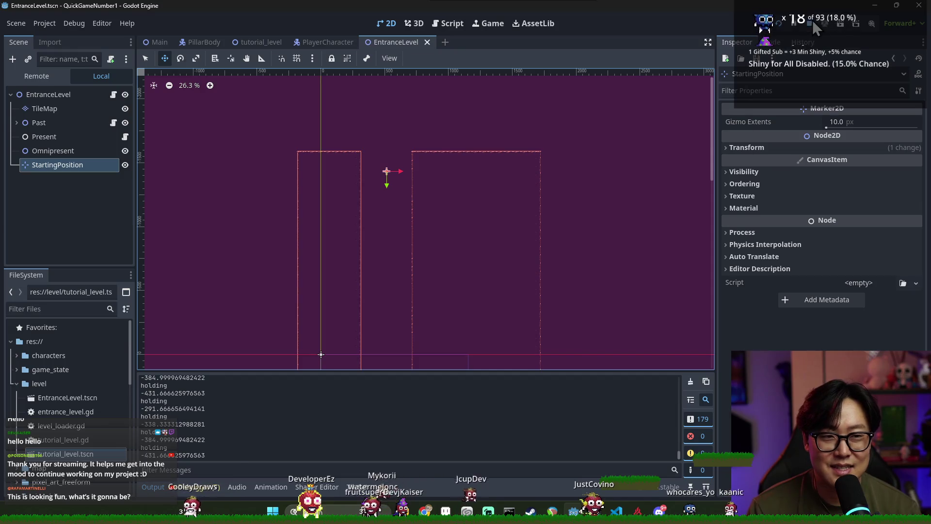
# Save EntranceLevel, zoom the 2D viewport out, and save it again.
pyautogui.scroll(2, 410, 297)
pyautogui.hotkey('ctrl', 's')
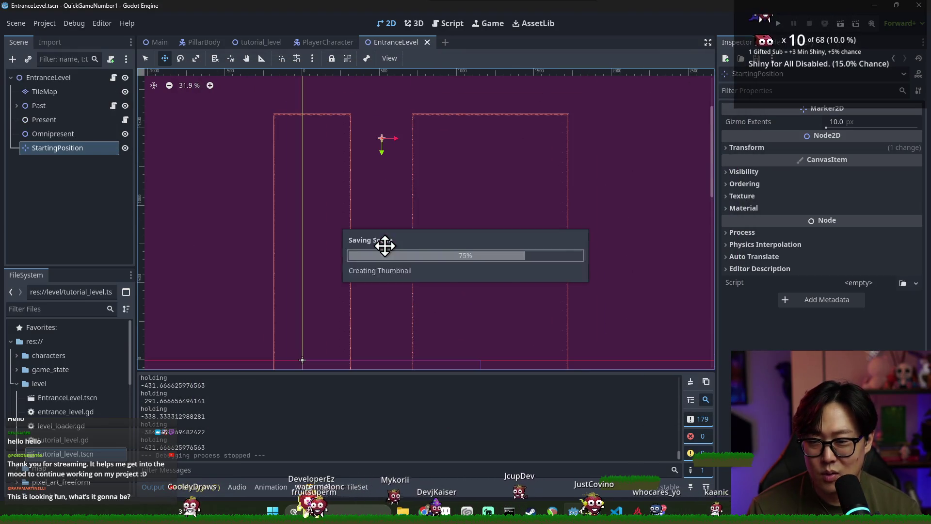
pyautogui.scroll(-3, 366, 217)
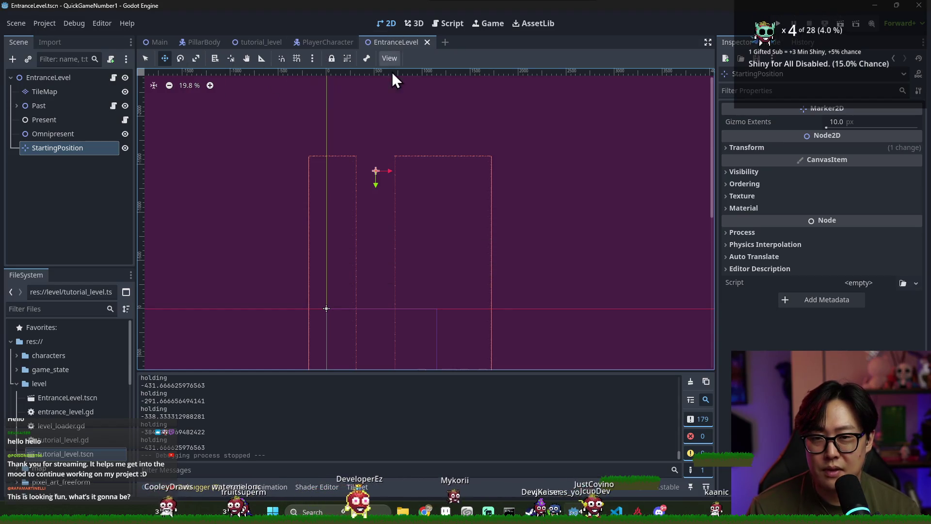
pyautogui.scroll(-3, 412, 177)
pyautogui.scroll(2, 417, 279)
pyautogui.scroll(-3, 417, 279)
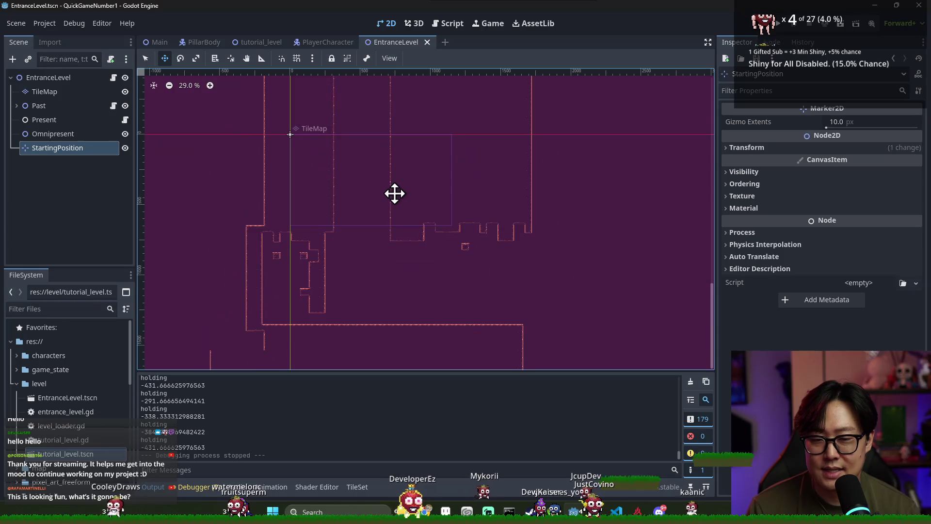
pyautogui.scroll(-1, 379, 203)
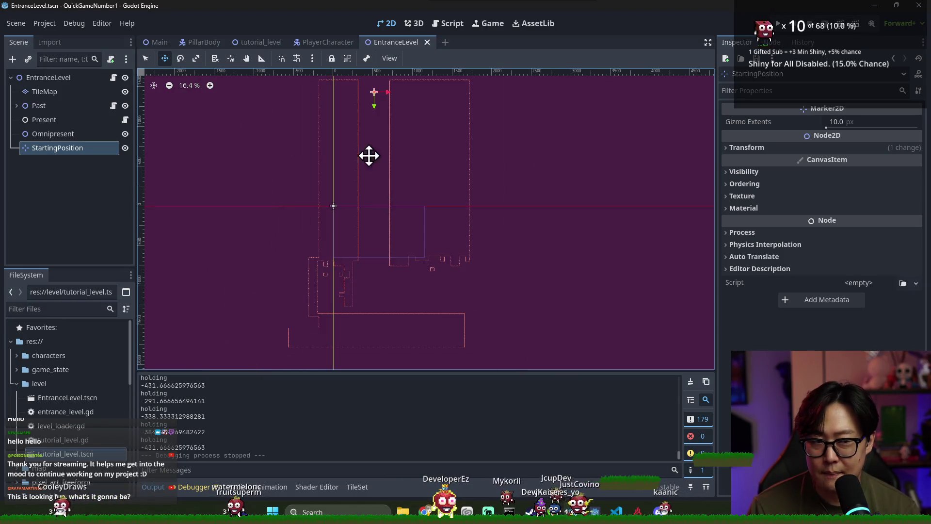
pyautogui.hotkey('ctrl', 's')
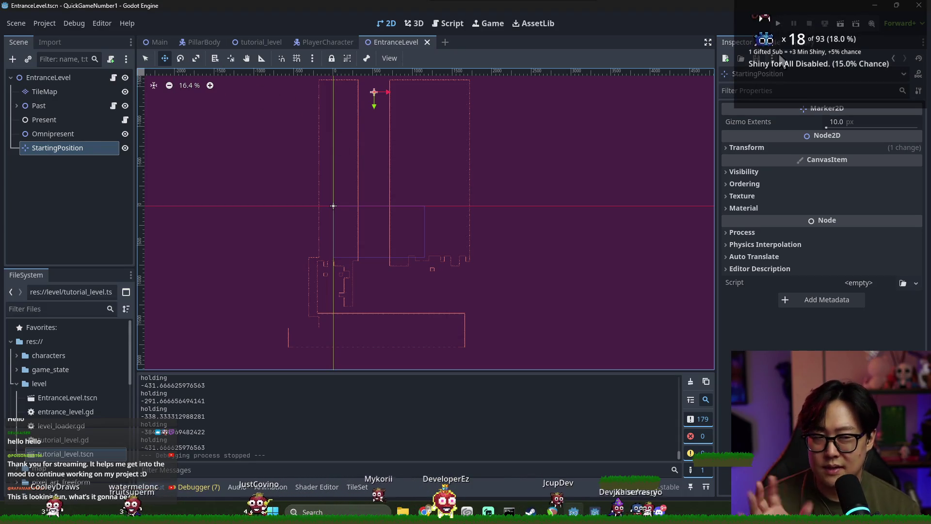
pyautogui.click(778, 25)
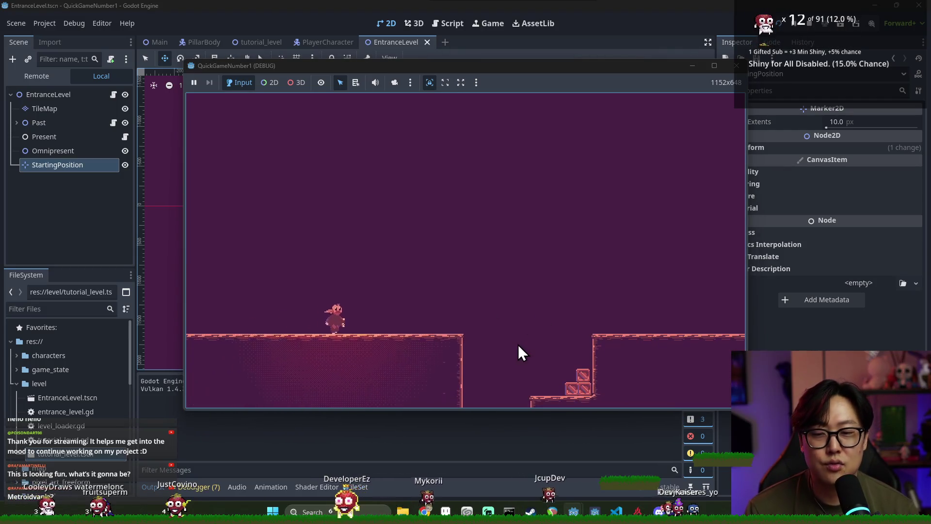
pyautogui.press('Right')
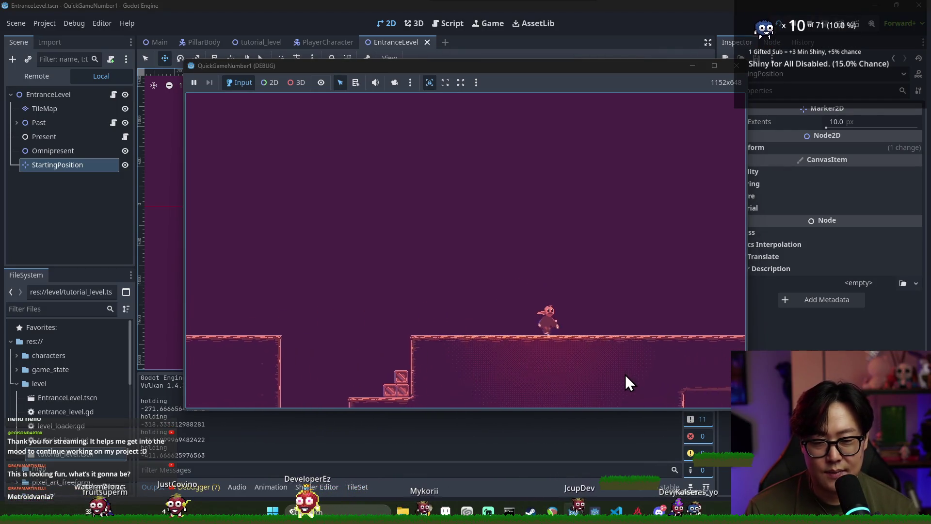
pyautogui.press('space')
pyautogui.press('Right')
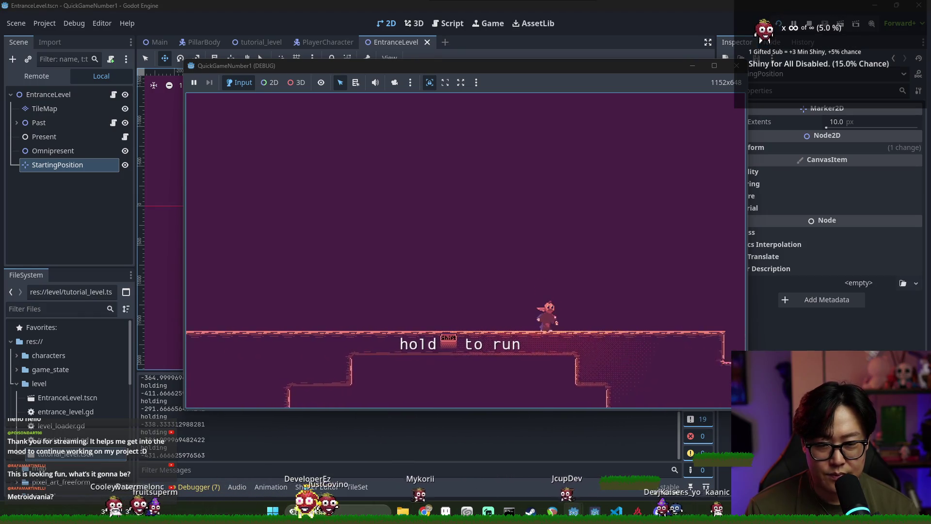
pyautogui.press('Right')
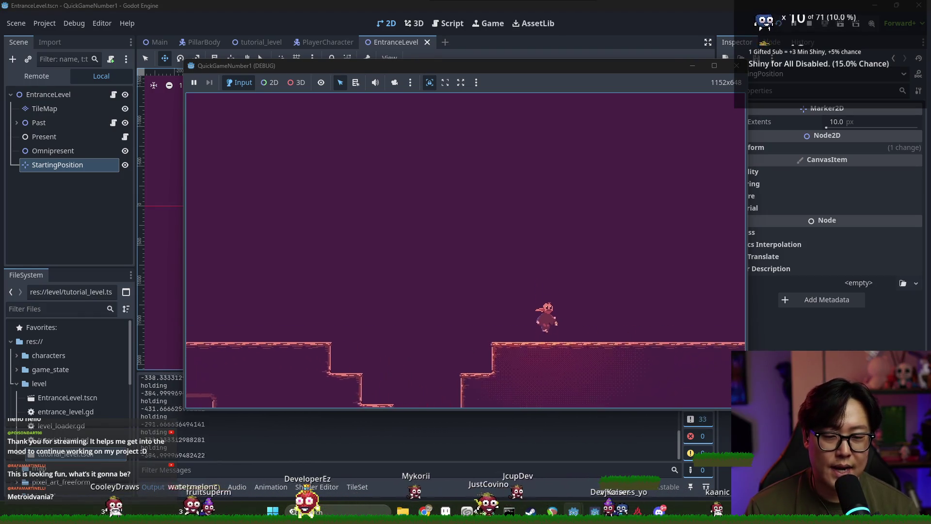
pyautogui.press('Right')
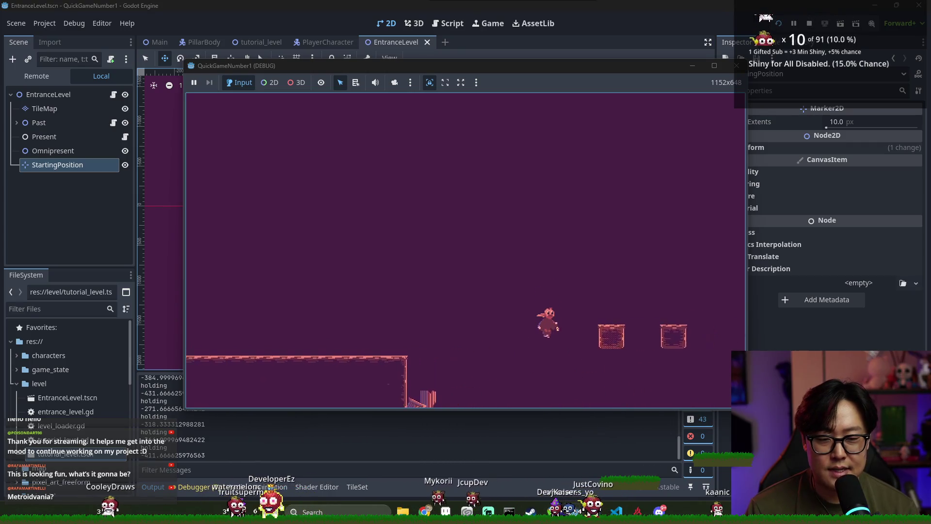
pyautogui.press('Right')
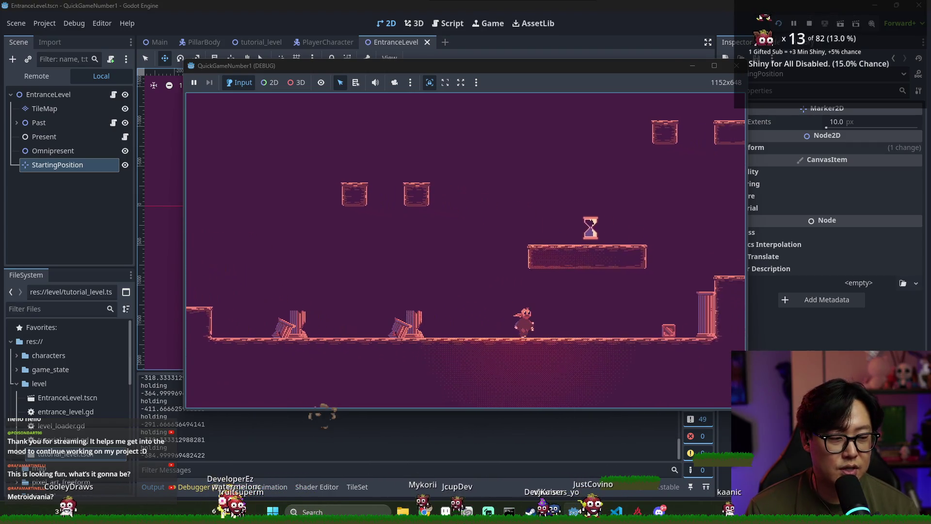
pyautogui.press('Right')
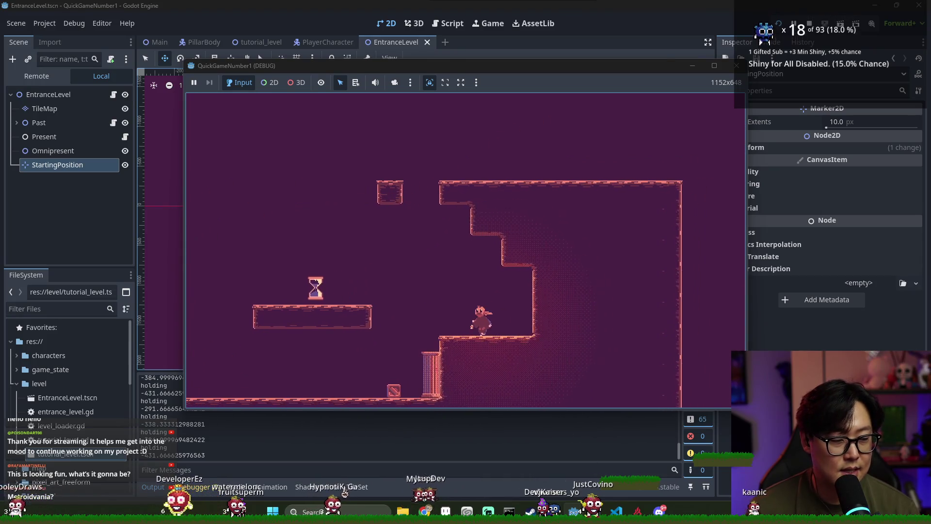
pyautogui.press('space')
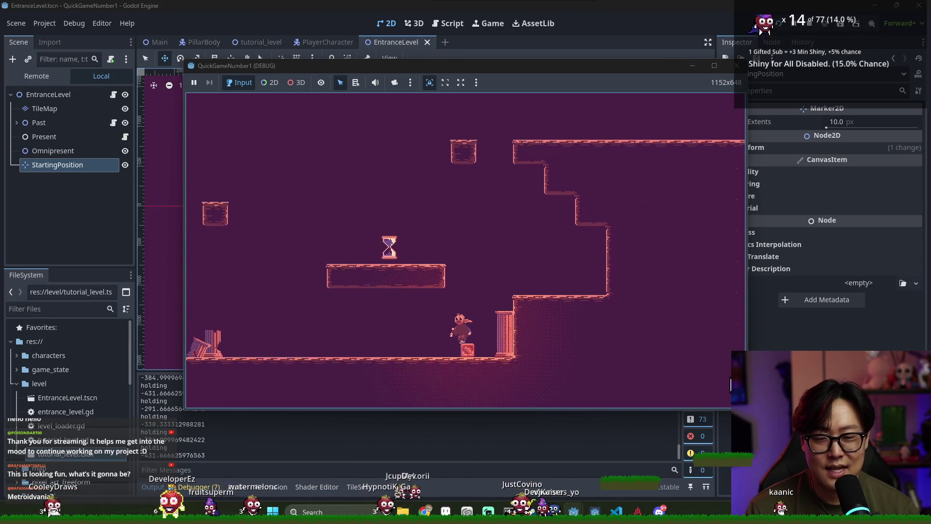
pyautogui.press('space')
pyautogui.press('Left')
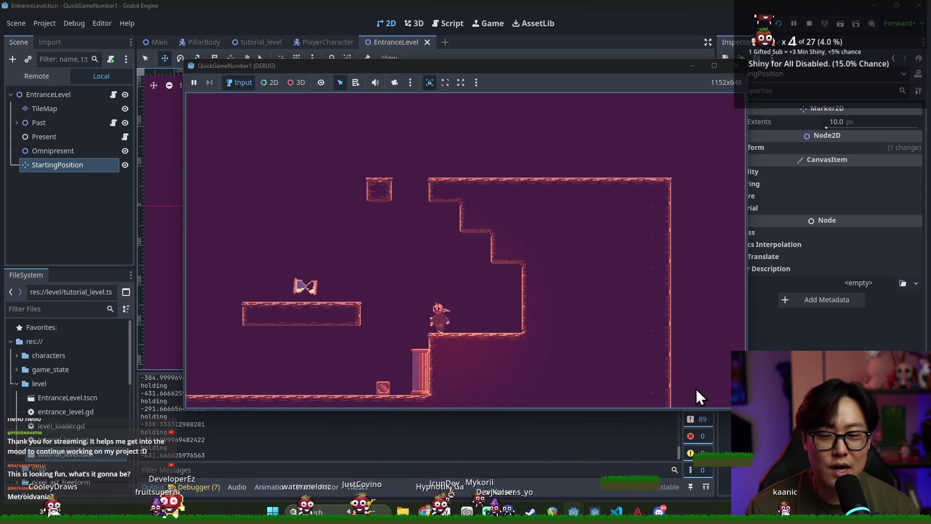
pyautogui.press('space')
pyautogui.press('Right')
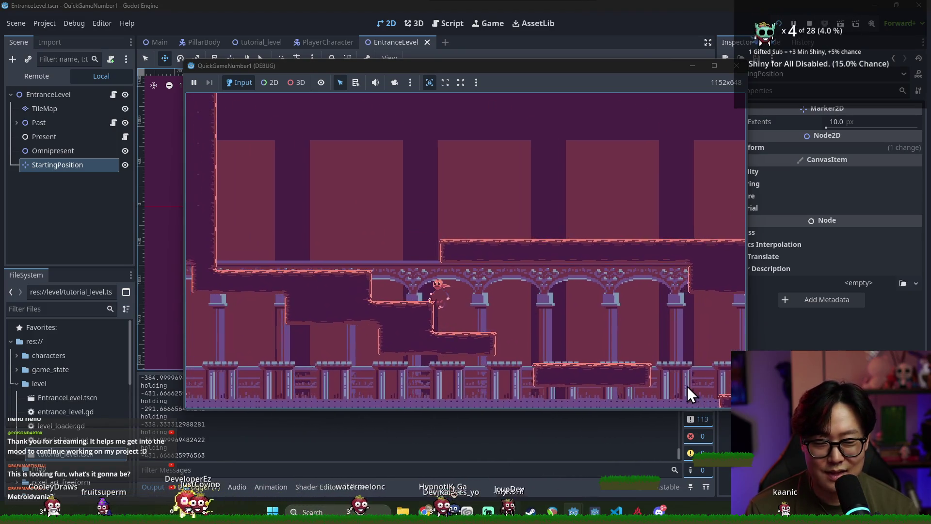
pyautogui.hotkey('alt', 'Tab')
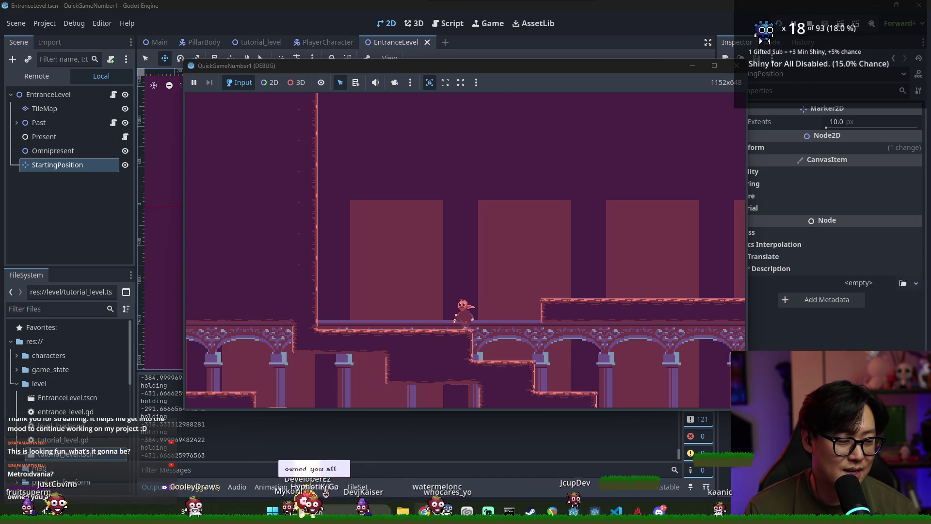
pyautogui.hotkey('alt', 'Tab')
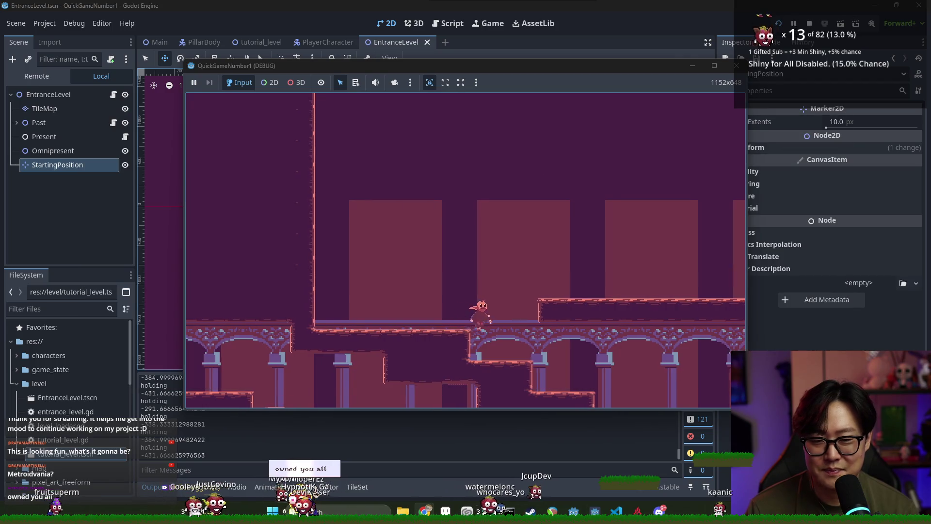
pyautogui.press('space')
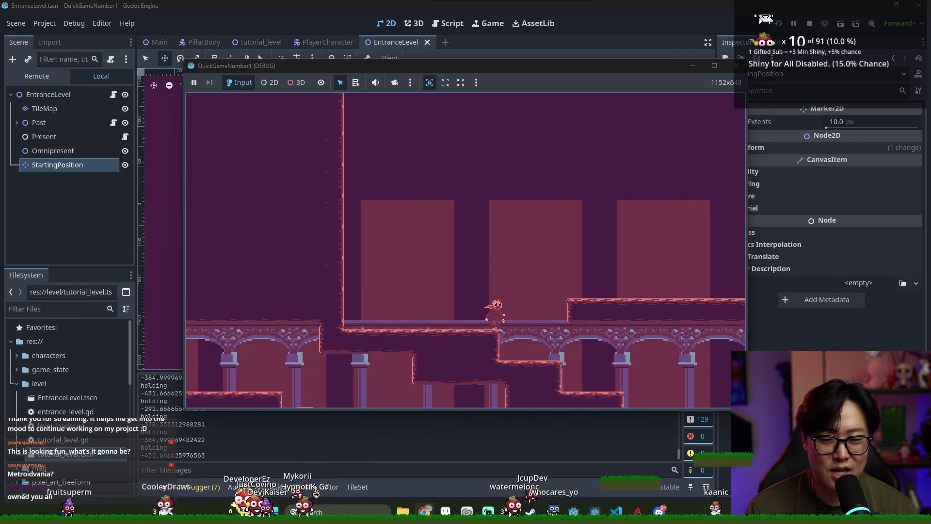
pyautogui.press('Right')
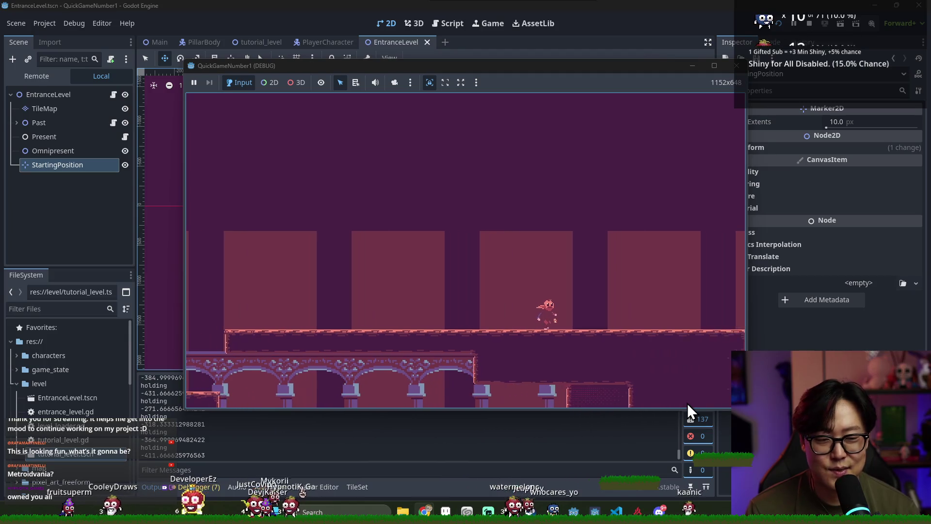
pyautogui.press('Left')
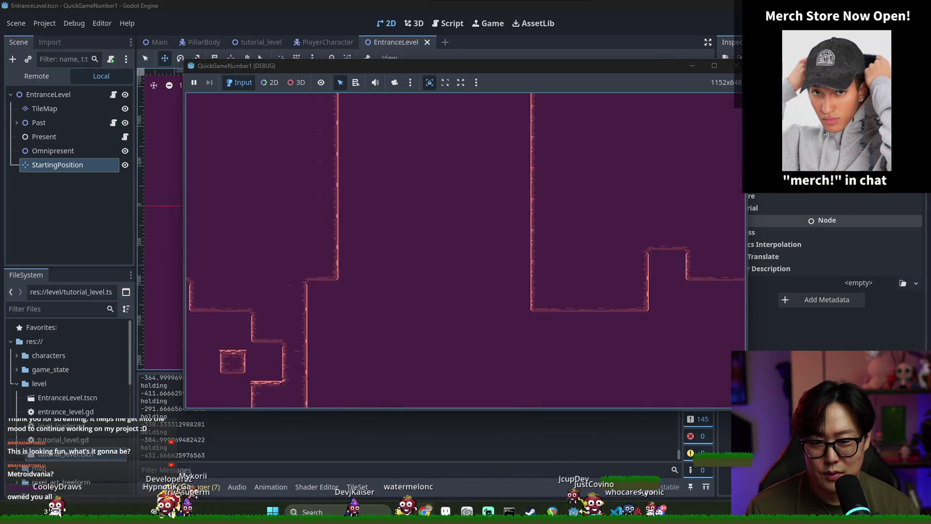
pyautogui.press('Right')
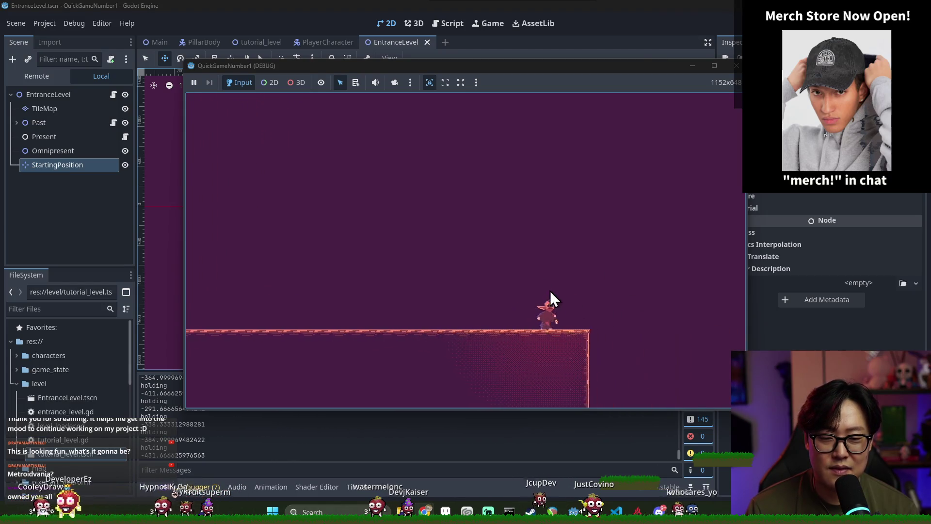
pyautogui.press('Left')
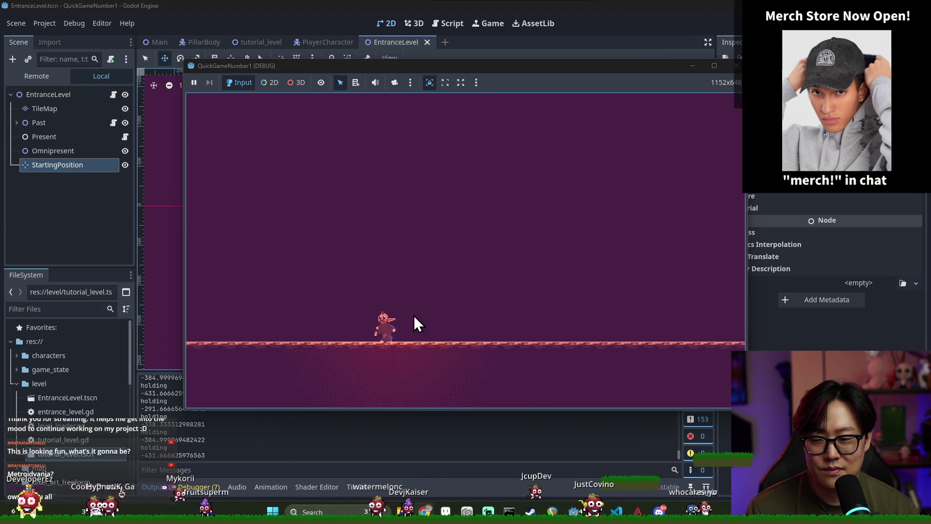
pyautogui.press('Left')
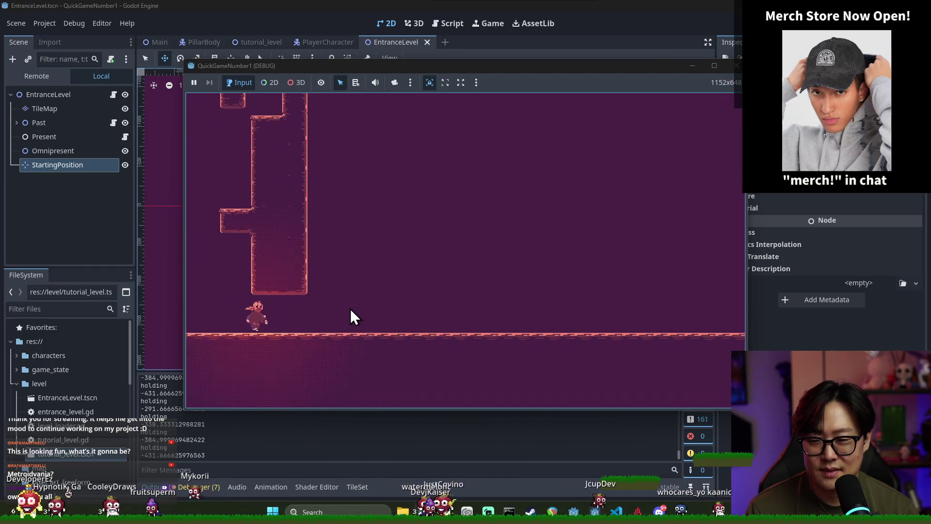
pyautogui.press('Right')
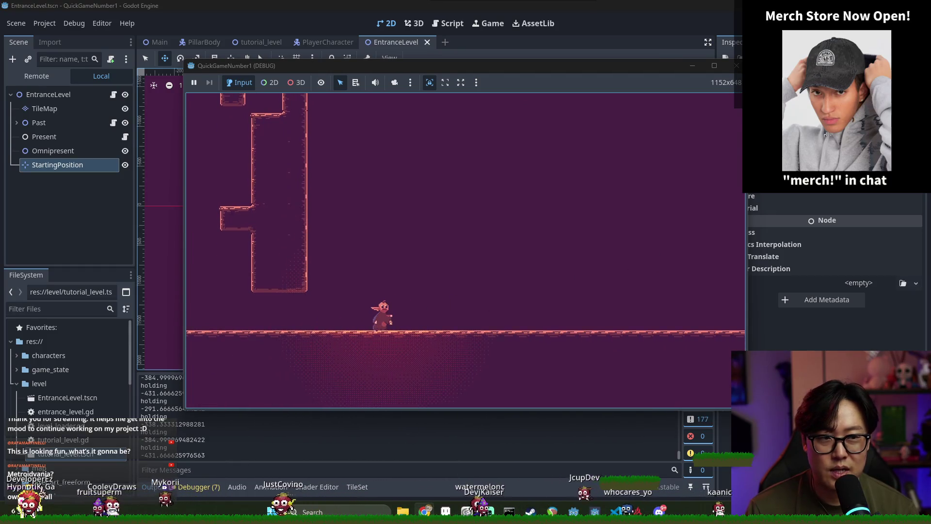
pyautogui.press('F8')
pyautogui.scroll(-1, 404, 222)
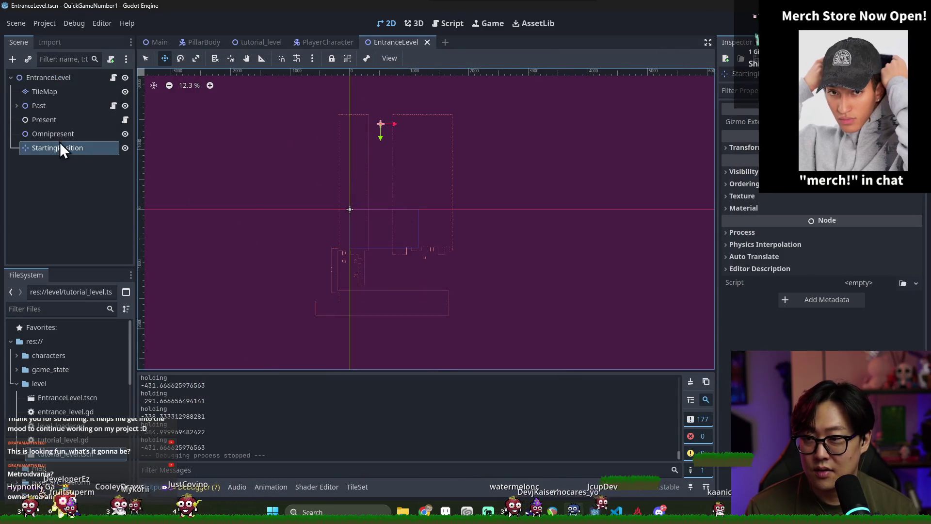
# Drag the StartingPosition marker further right with the Move tool, then save and run with F6.
pyautogui.click(47, 91)
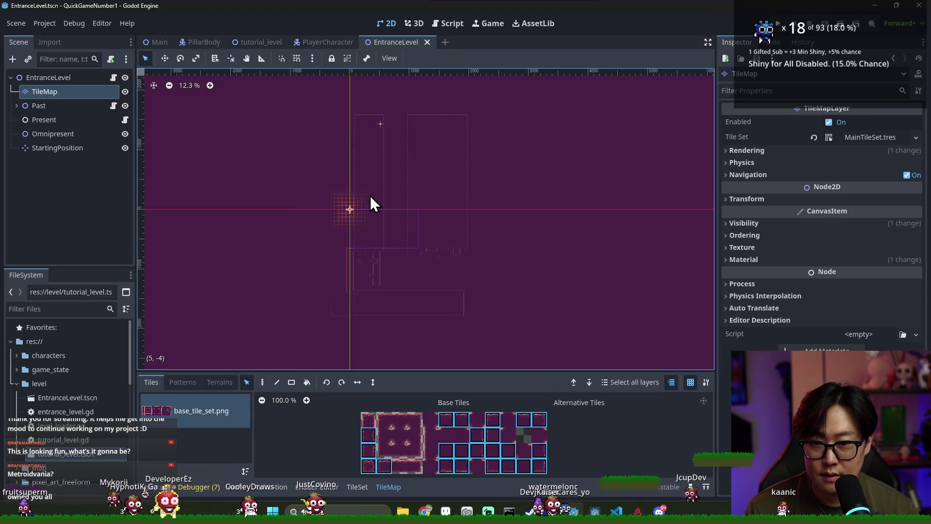
pyautogui.click(376, 194)
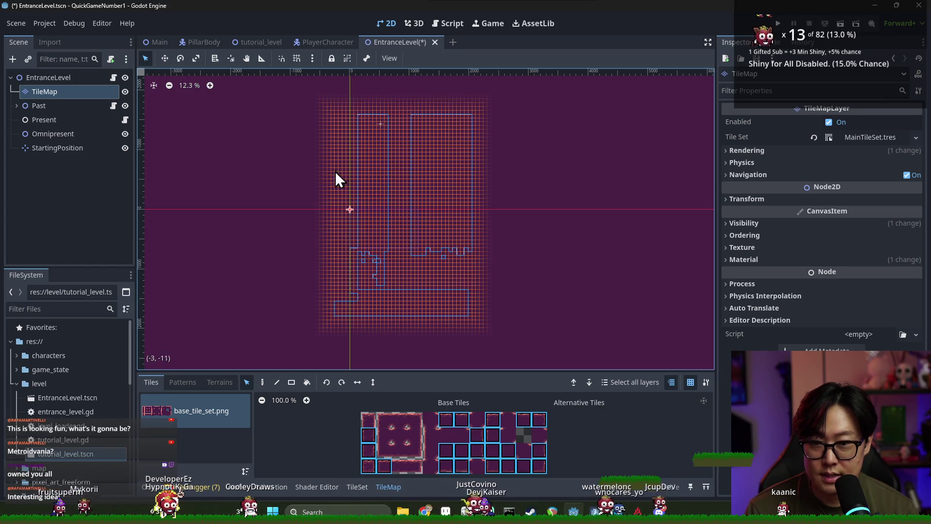
pyautogui.click(58, 148)
pyautogui.scroll(2, 383, 128)
pyautogui.click(167, 62)
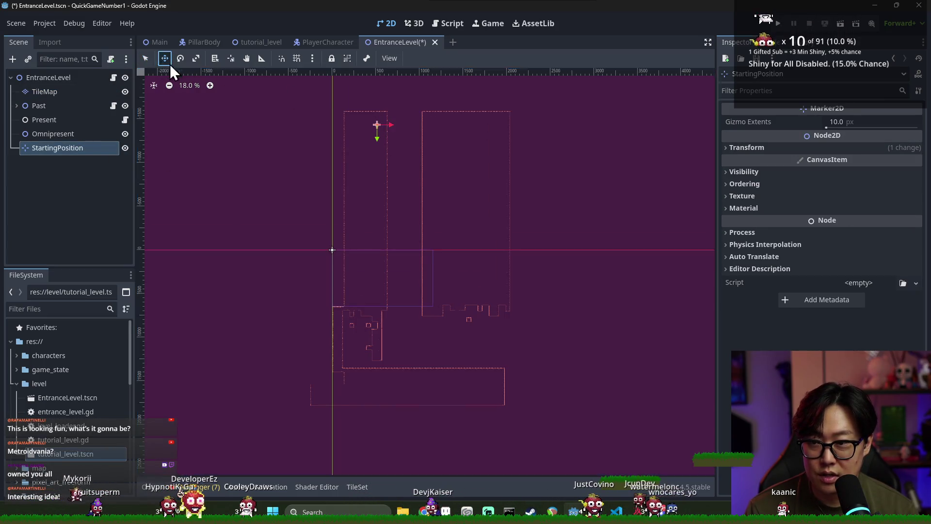
pyautogui.moveTo(398, 131); pyautogui.dragTo(433, 131)
pyautogui.scroll(-4, 427, 146)
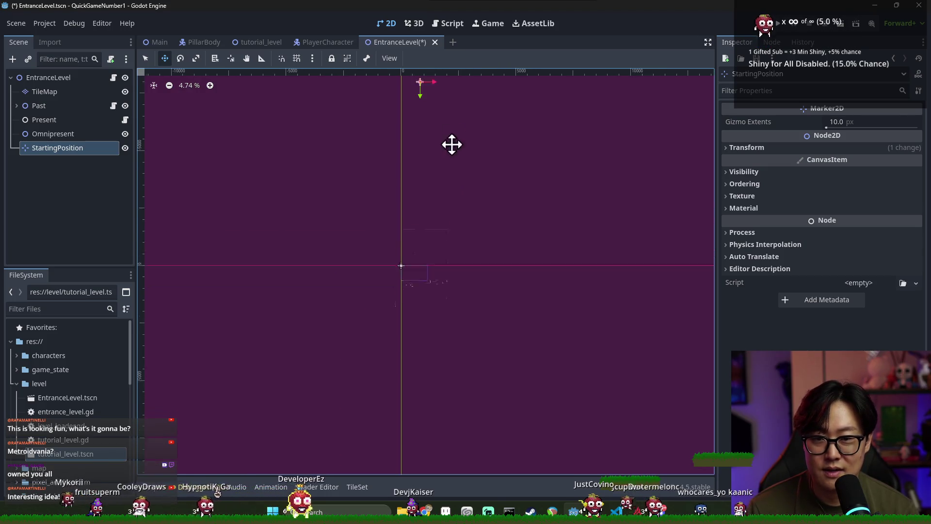
pyautogui.press('F6')
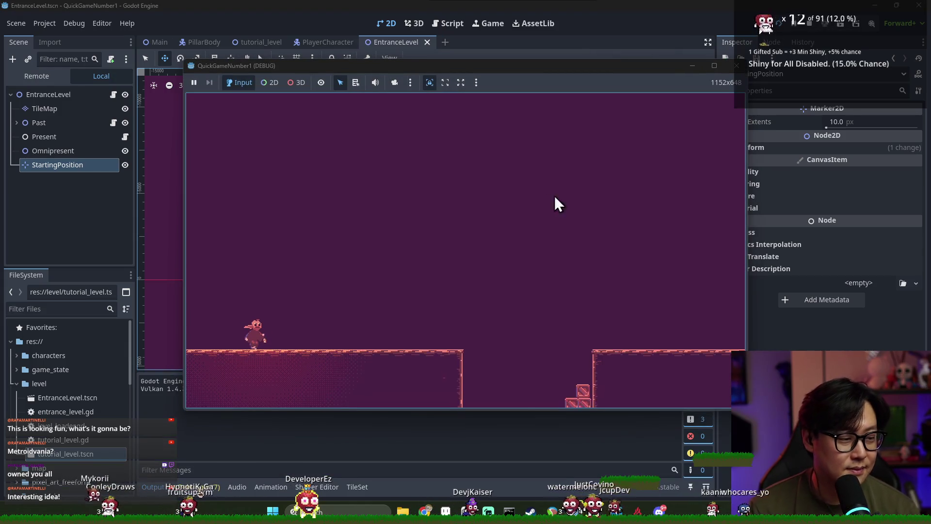
# Play from the new start, running right down to the stepped wall.
pyautogui.press('Right')
pyautogui.press('space')
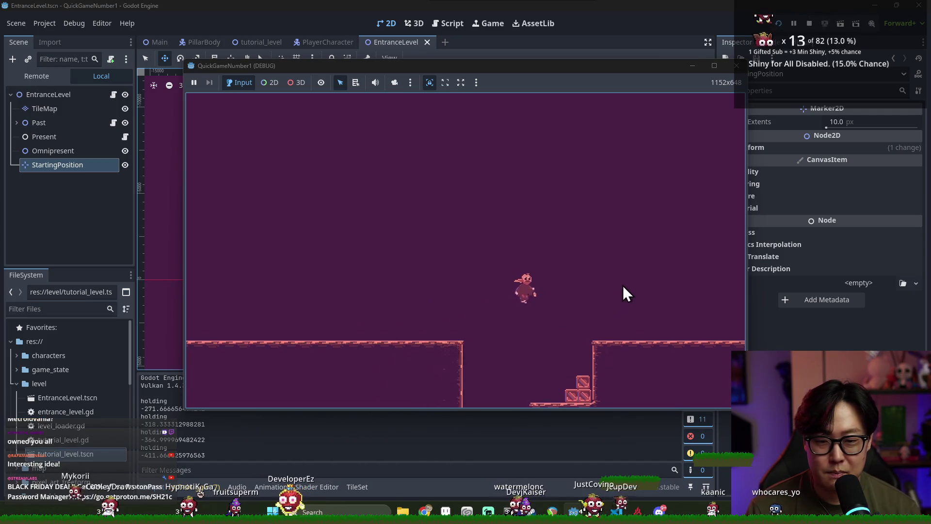
pyautogui.press('Right')
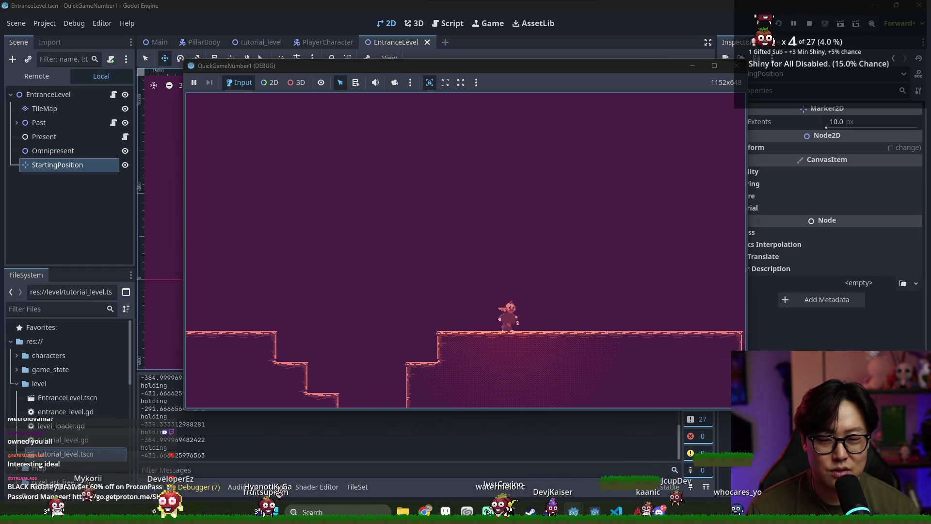
pyautogui.press('Right')
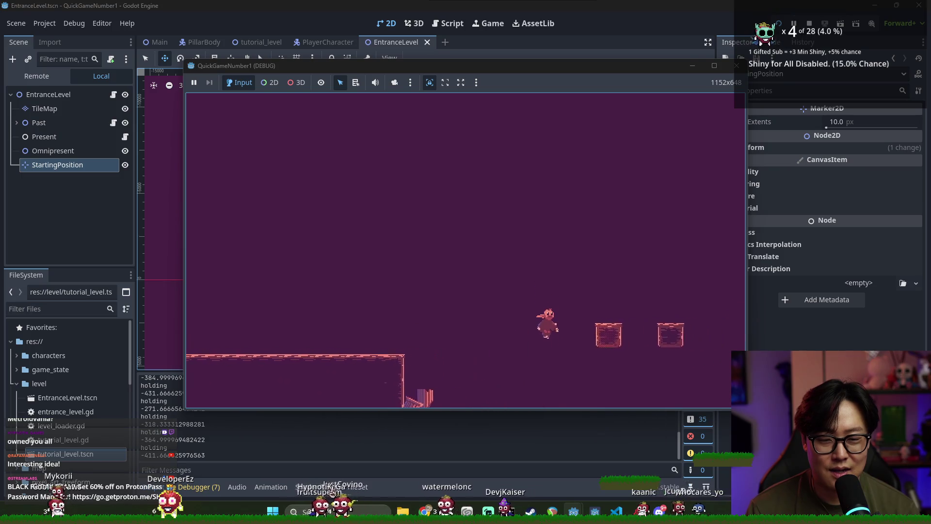
pyautogui.press('Right')
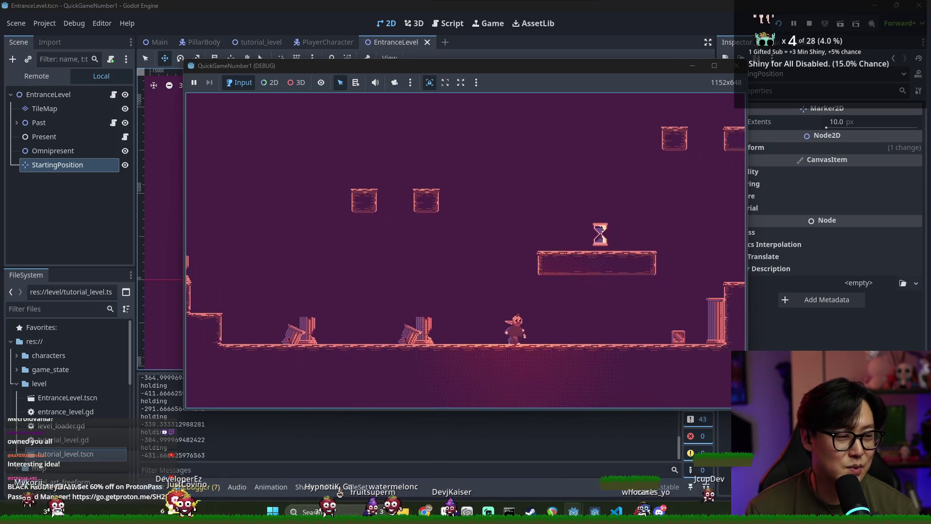
pyautogui.press('Right')
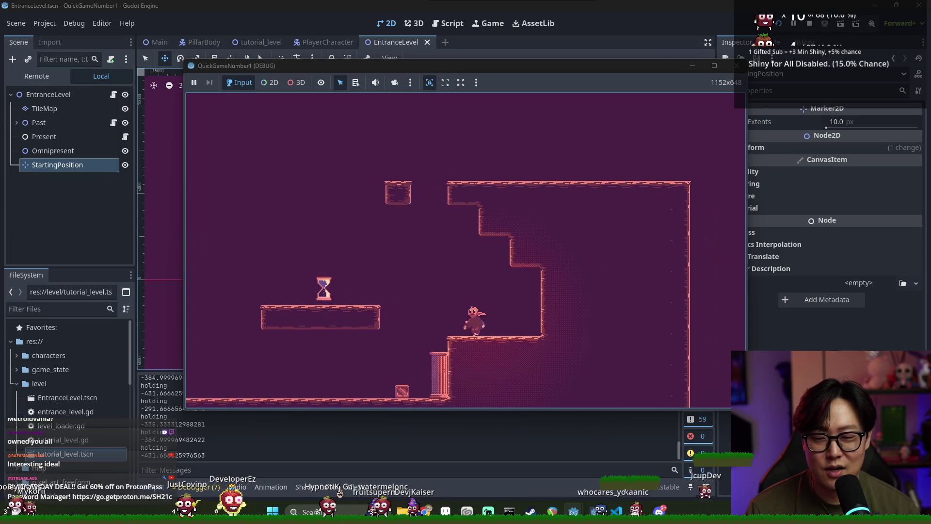
# Reach the hourglass into the past level, climb the ledges into the shaft room, then stop with F8.
pyautogui.press('Left')
pyautogui.press('space')
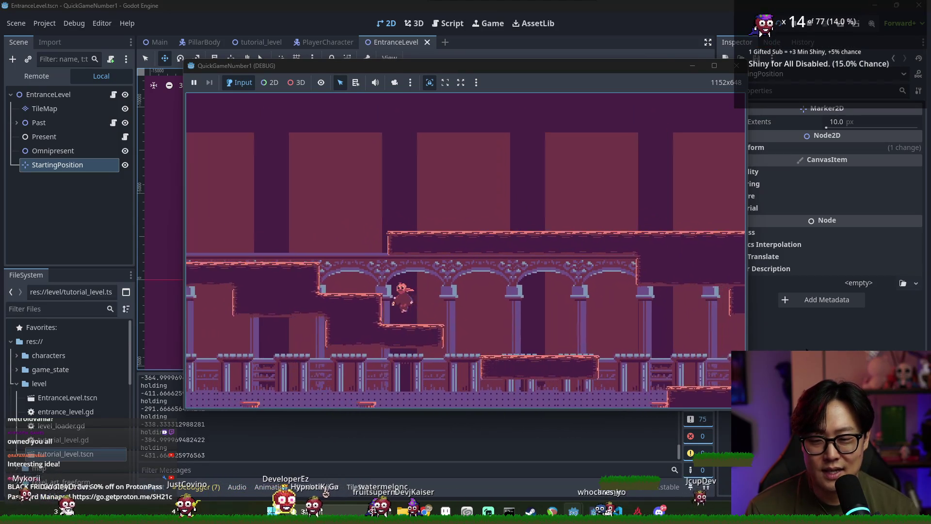
pyautogui.press('Right')
pyautogui.press('space')
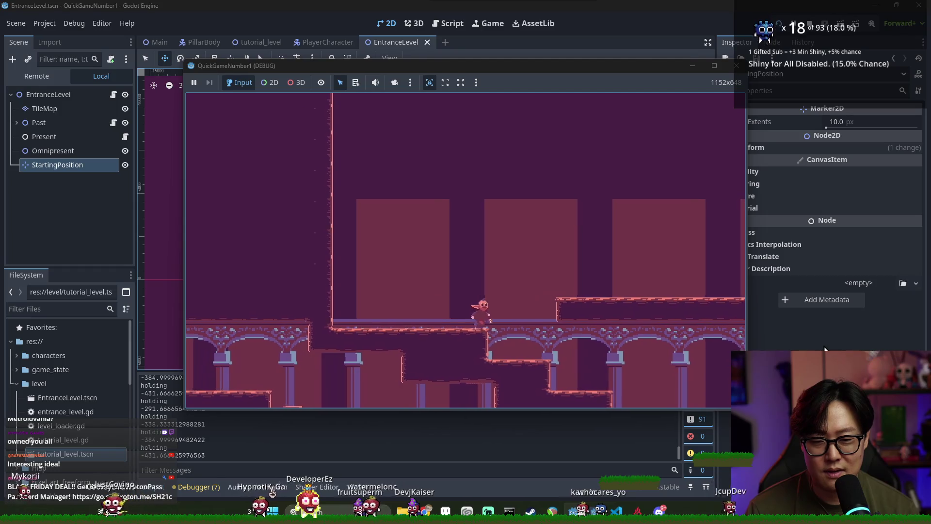
pyautogui.press('Right')
pyautogui.press('space')
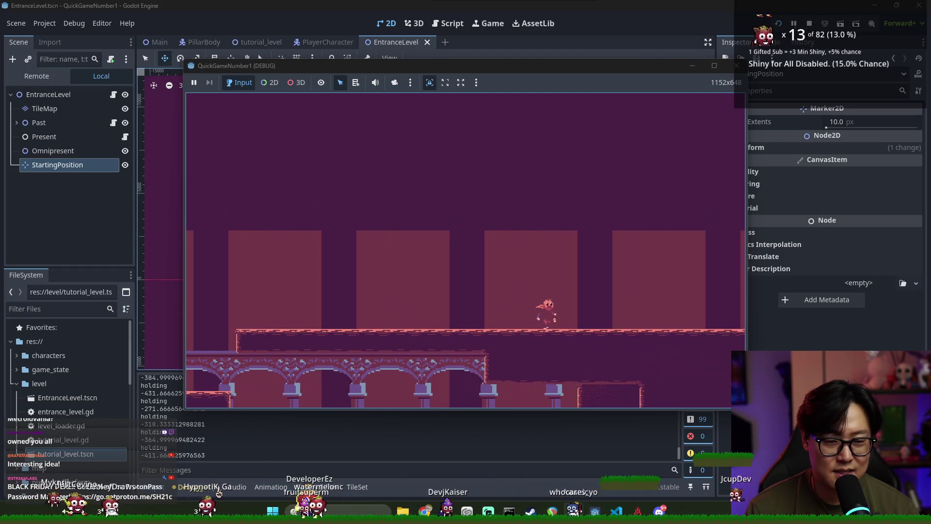
pyautogui.press('Right')
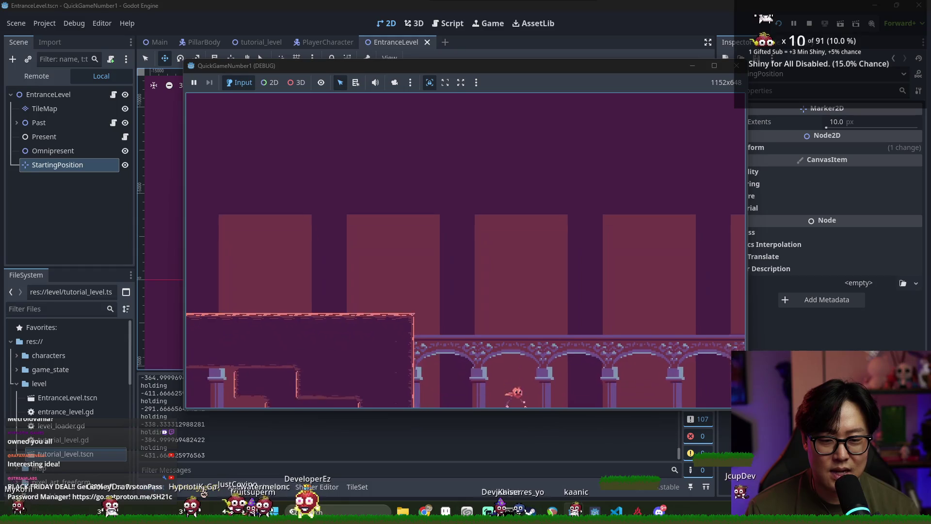
pyautogui.press('Right')
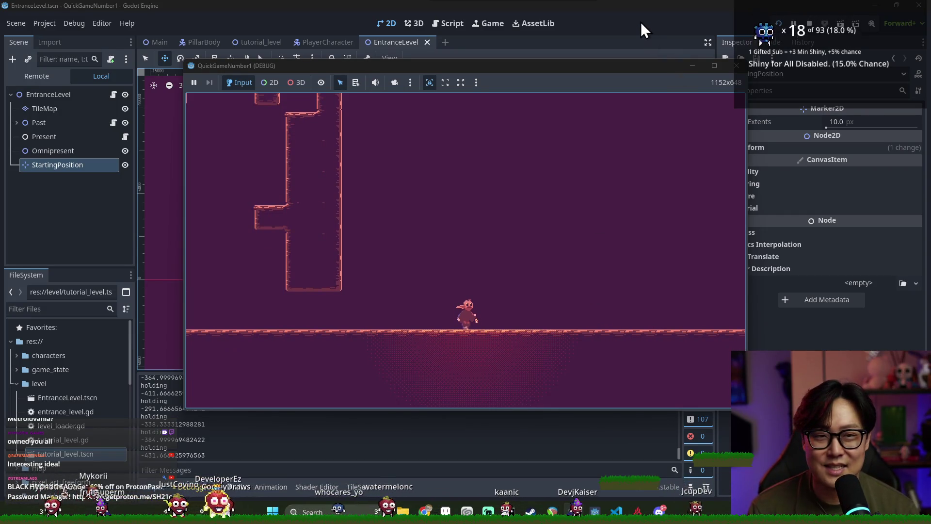
pyautogui.press('F8')
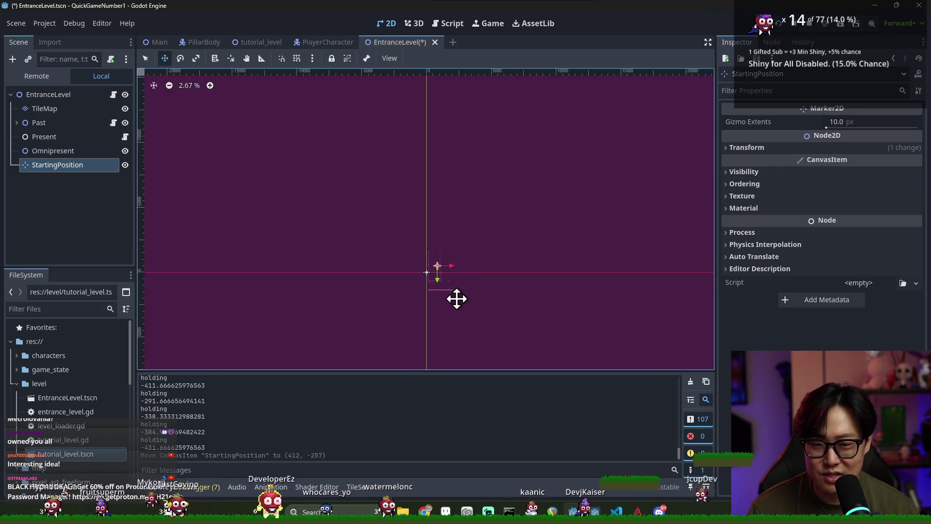
# Save EntranceLevel with the start point at (412, -678) and switch to the PlayerCharacter scene.
pyautogui.scroll(4, 462, 254)
pyautogui.hotkey('ctrl', 's')
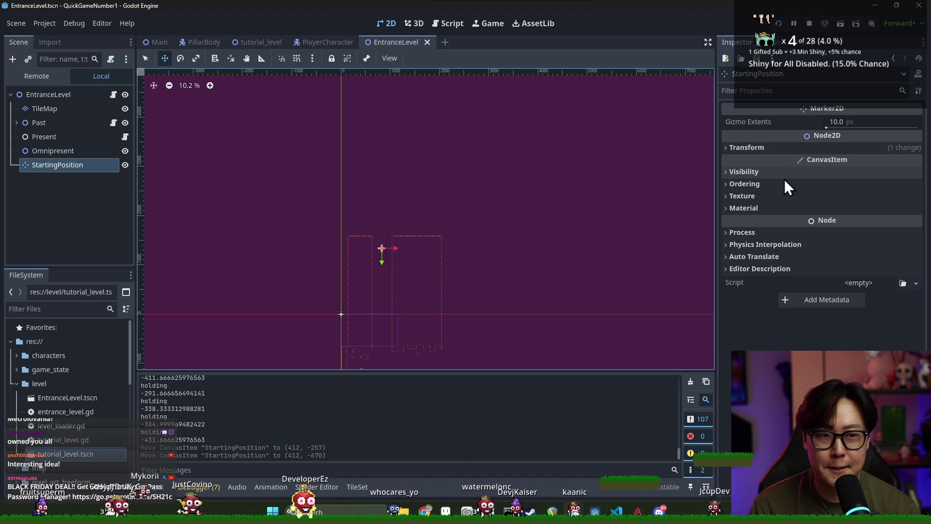
pyautogui.hotkey('ctrl', 's')
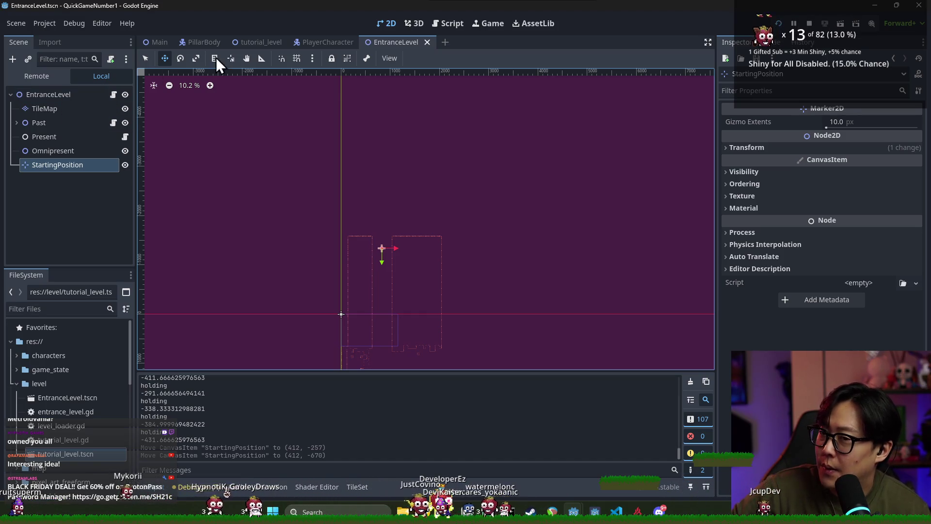
pyautogui.click(327, 42)
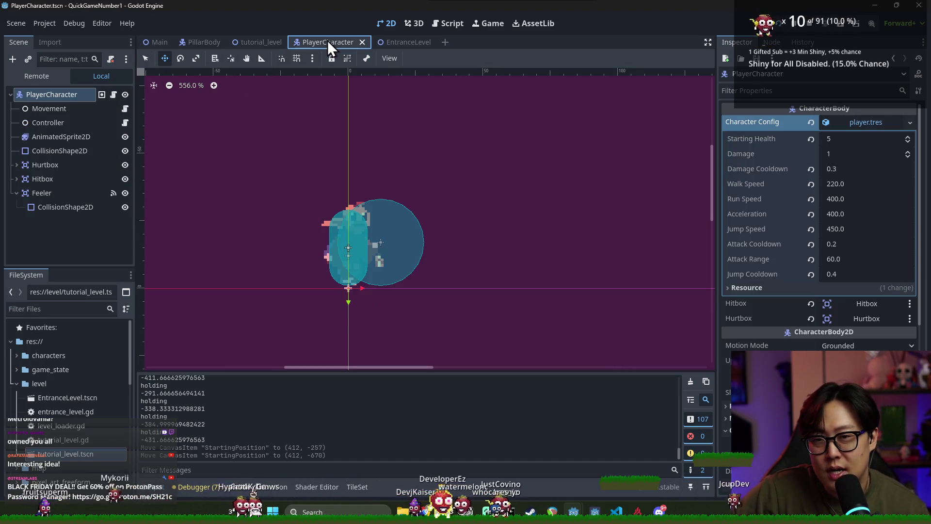
# Open the PlayerCharacter, Movement and Controller scripts, then return to character_movement.gd.
pyautogui.click(114, 94)
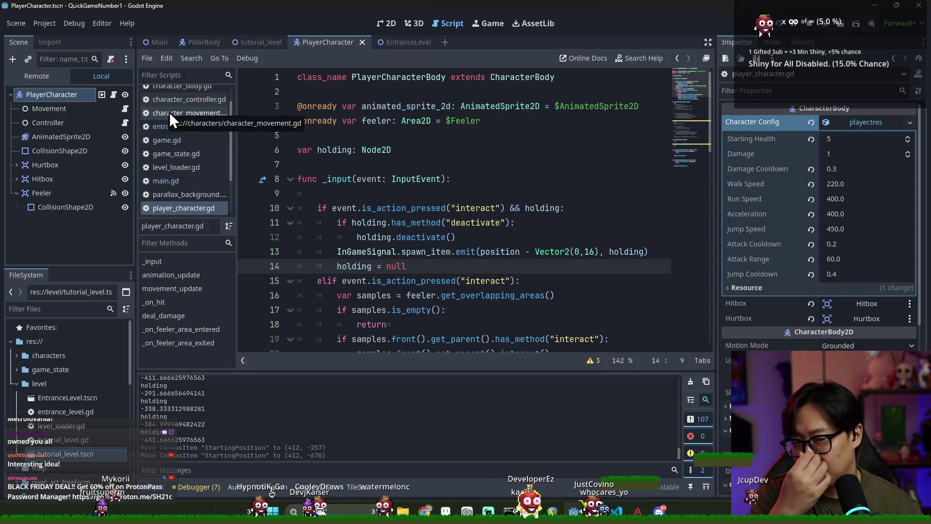
pyautogui.click(127, 114)
pyautogui.click(126, 114)
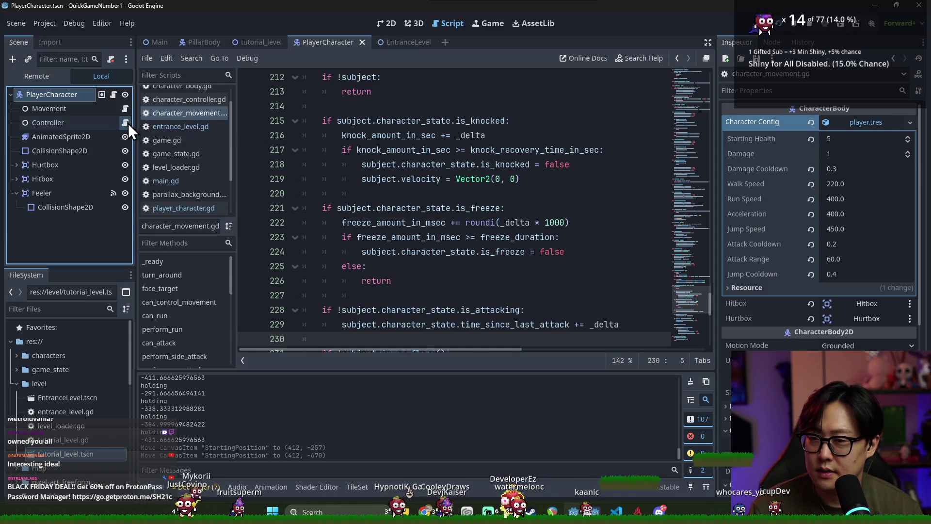
pyautogui.click(127, 122)
pyautogui.scroll(-3, 448, 210)
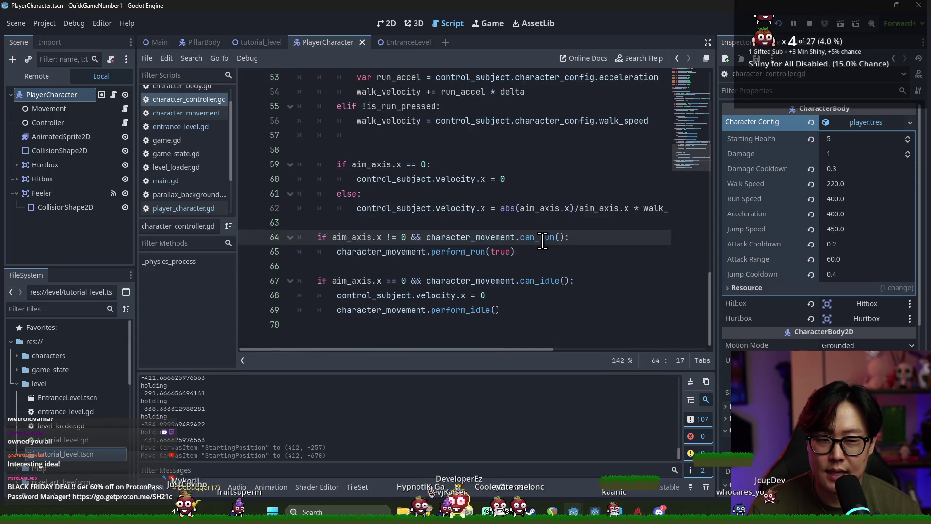
pyautogui.click(126, 108)
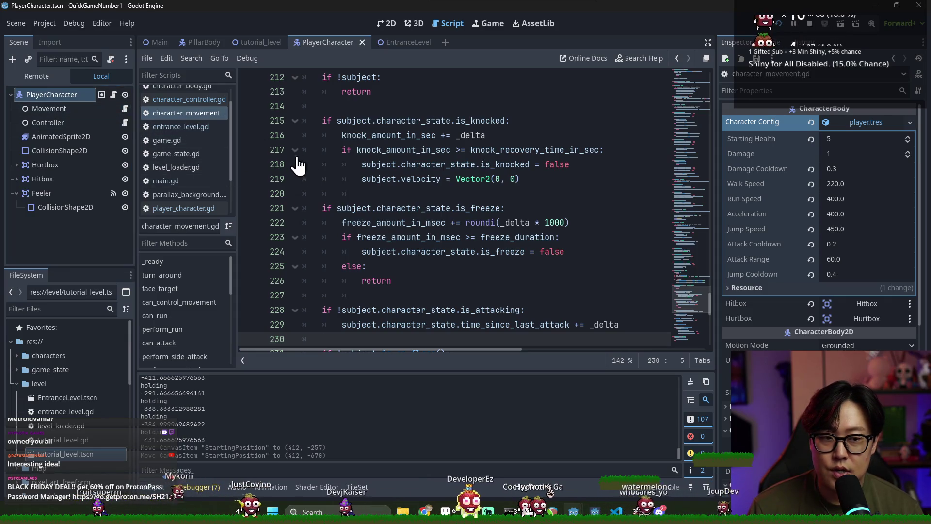
pyautogui.scroll(6, 421, 197)
# Search 'gravity' in character_movement.gd and inspect subject.velocity.y on line 232.
pyautogui.click(416, 179)
pyautogui.hotkey('ctrl', 'f')
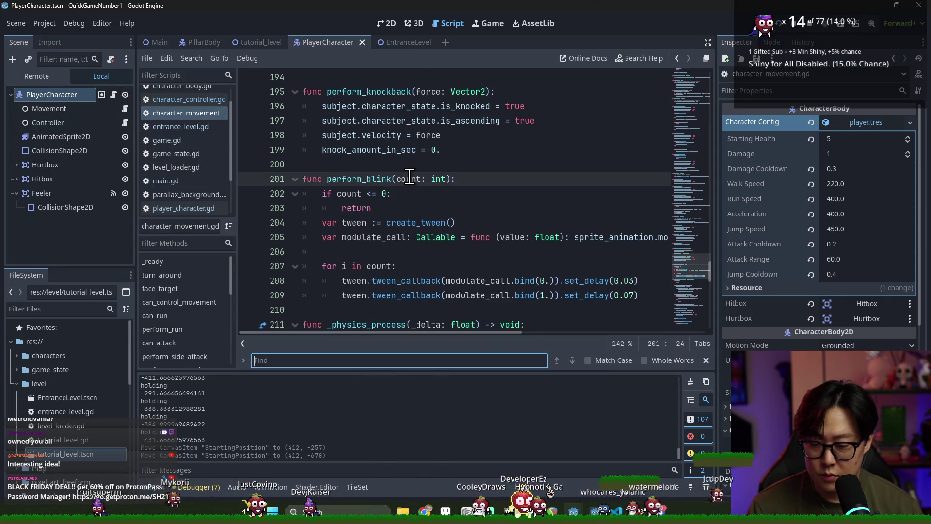
pyautogui.write('gravity')
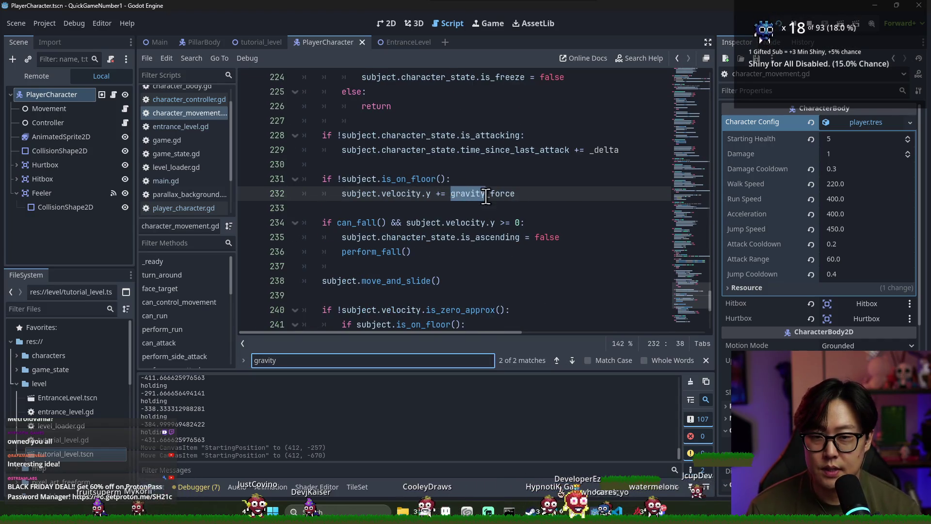
pyautogui.doubleClick(377, 193)
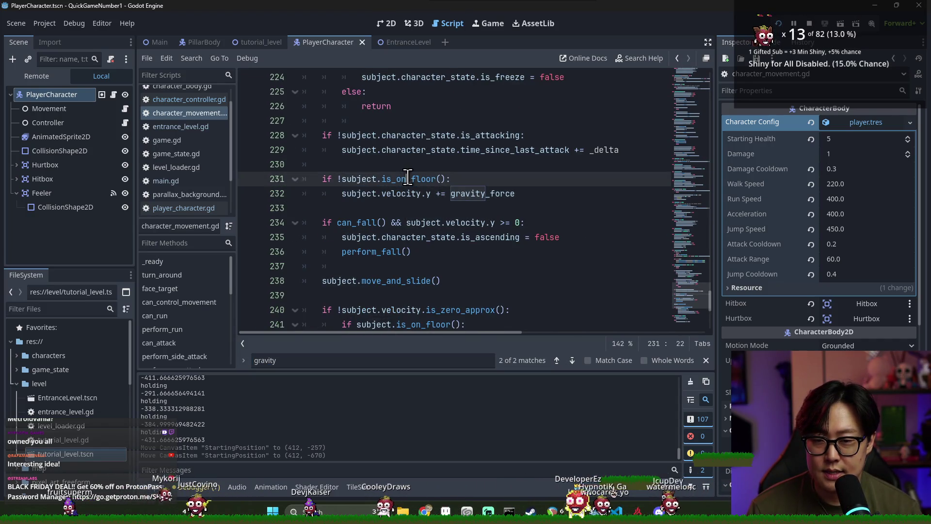
pyautogui.hotkey('shift', 'Right')
pyautogui.hotkey('shift', 'Right')
pyautogui.hotkey('shift', 'Right')
pyautogui.scroll(2, 386, 199)
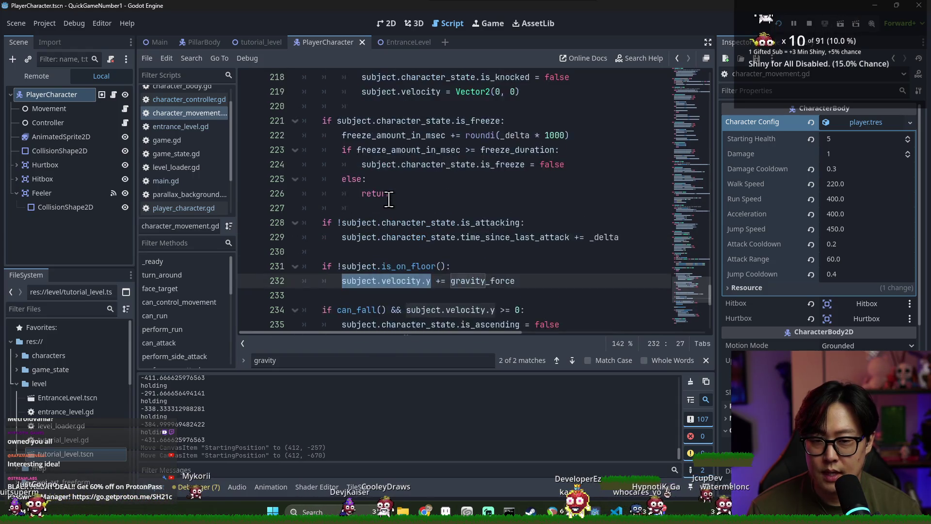
pyautogui.scroll(-2, 387, 199)
pyautogui.hotkey('shift', 'Left')
pyautogui.hotkey('shift', 'Left')
pyautogui.hotkey('shift', 'Left')
pyautogui.scroll(1, 394, 196)
pyautogui.scroll(-2, 394, 196)
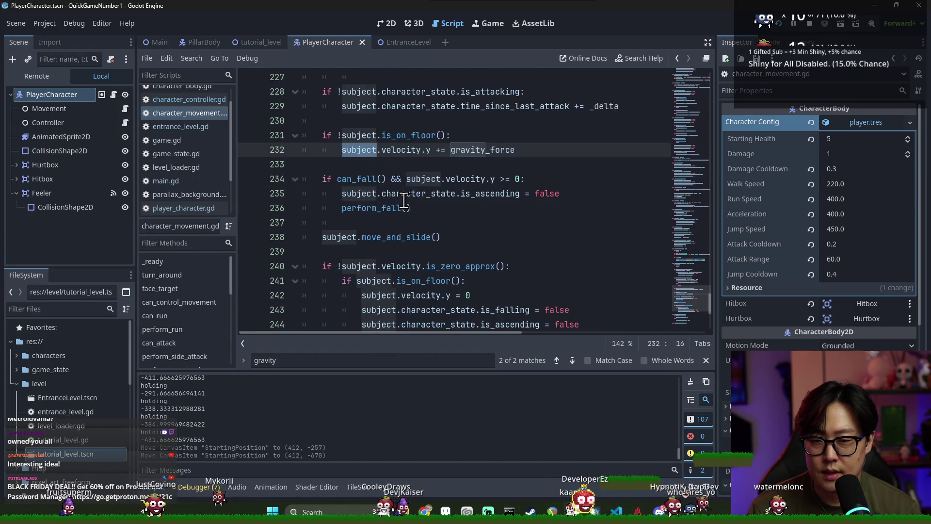
pyautogui.scroll(3, 480, 155)
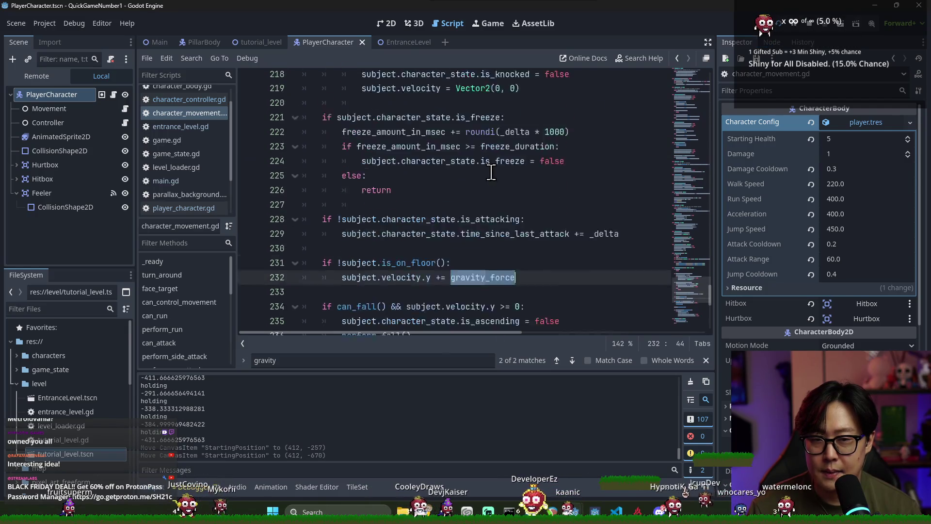
pyautogui.scroll(-3, 437, 170)
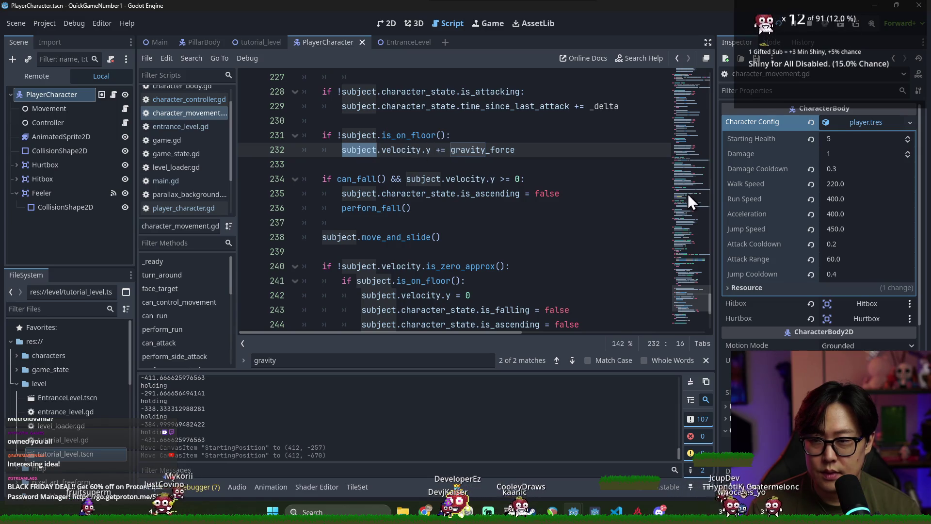
# Insert a blank line after the feeler_area export on line 8.
pyautogui.moveTo(710, 300); pyautogui.dragTo(712, 80)
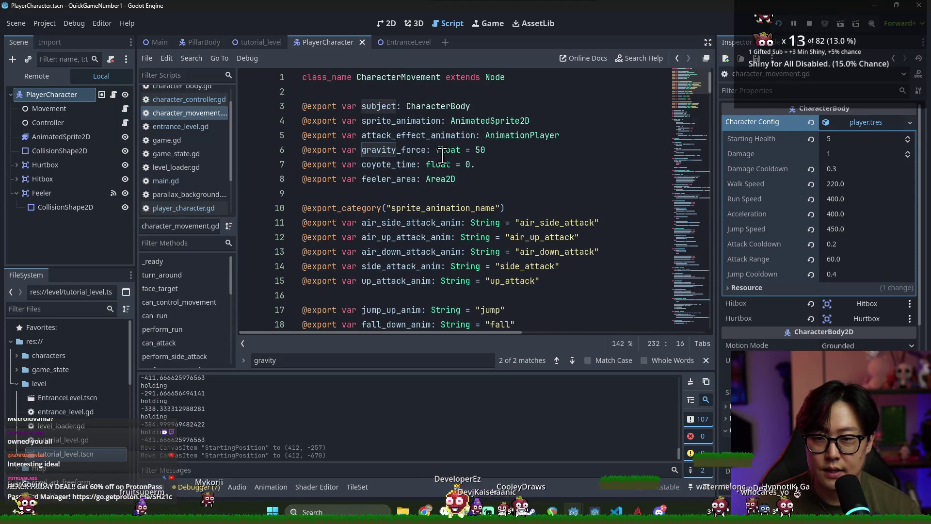
pyautogui.click(495, 183)
pyautogui.press('Return')
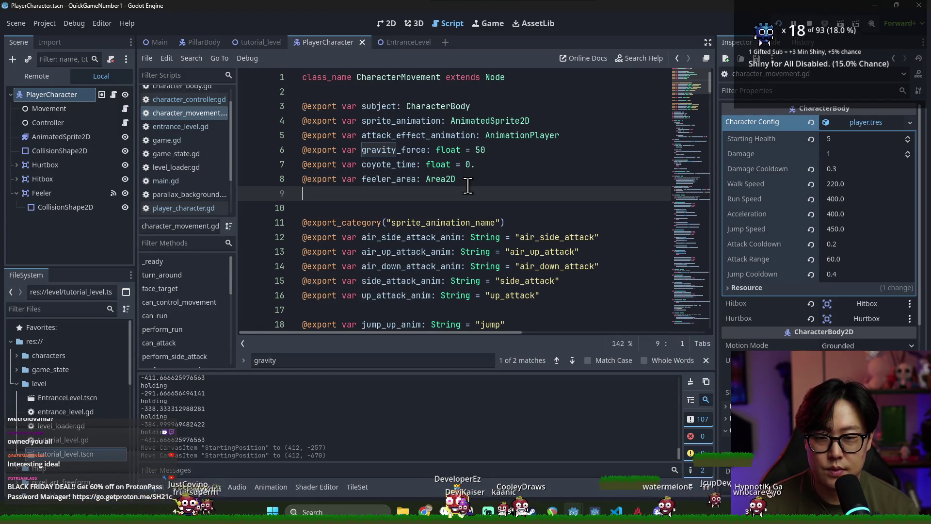